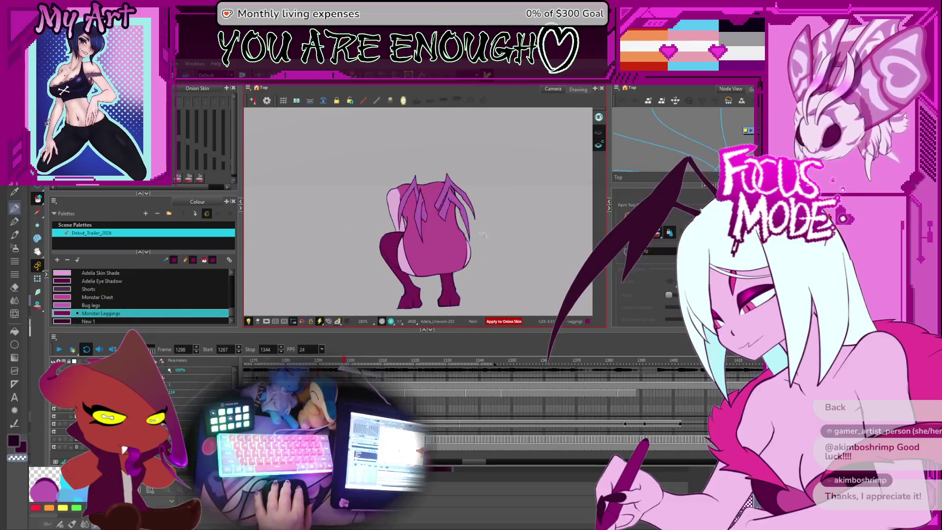
{"action": "scroll", "coordinate": [444, 237], "scroll_direction": "up", "scroll_amount": 2}
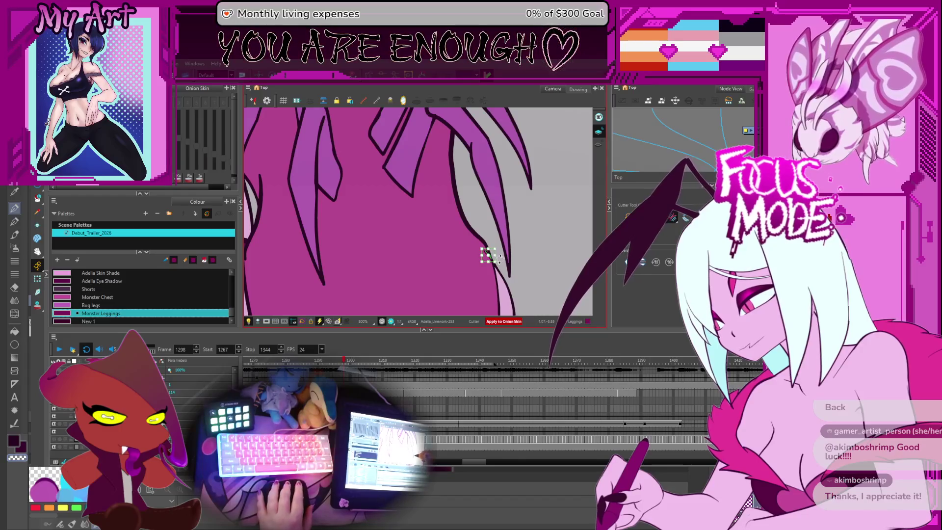
Flip through the torso drawings to frame 1297 and select all its line-art strokes
{"action": "key", "text": "period"}
{"action": "key", "text": "period"}
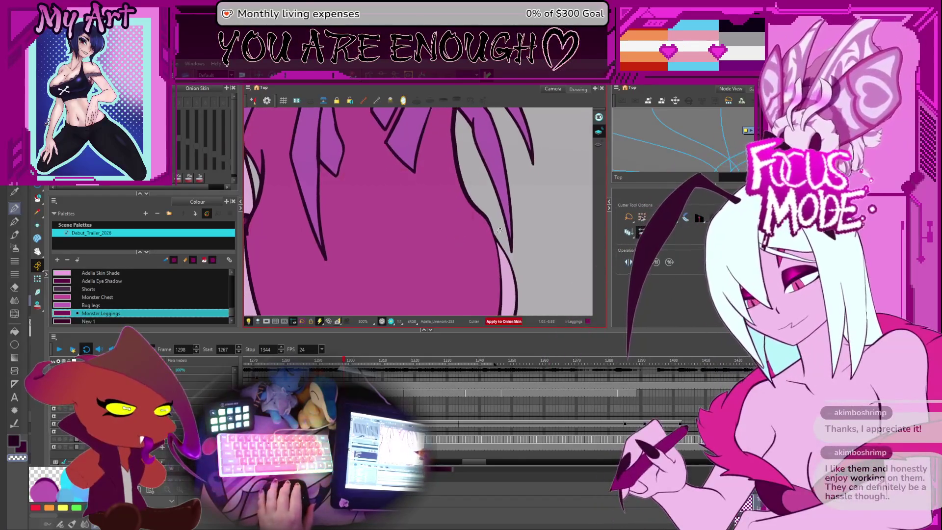
{"action": "key", "text": "period"}
{"action": "key", "text": "period"}
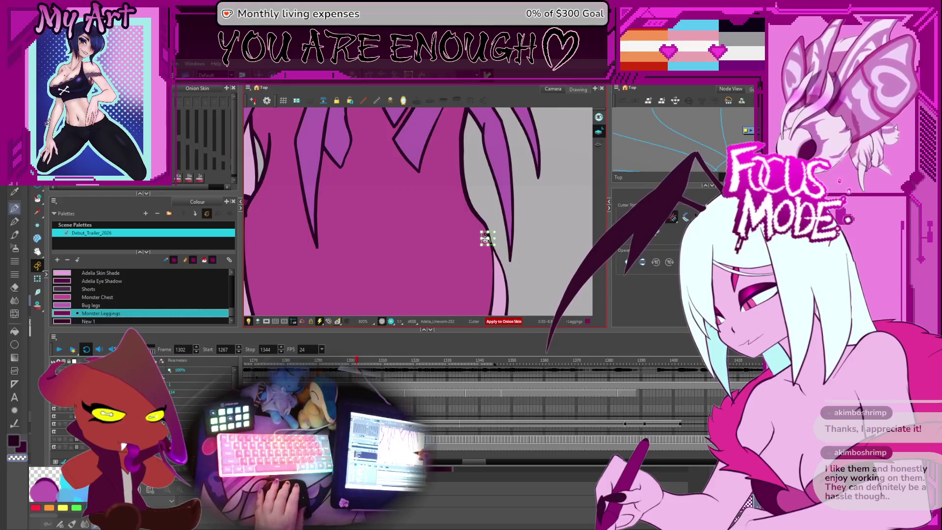
{"action": "key", "text": "comma"}
{"action": "key", "text": "comma"}
{"action": "key", "text": "comma"}
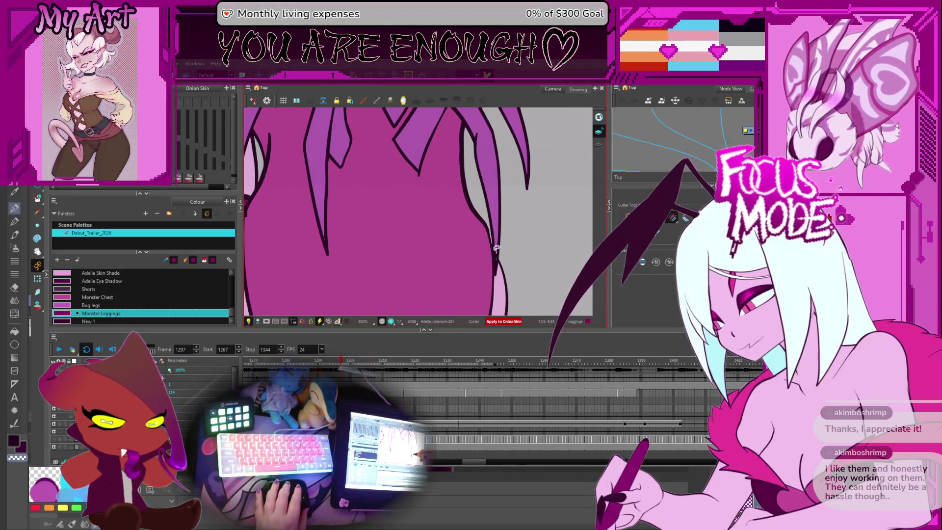
{"action": "key", "text": "ctrl+a"}
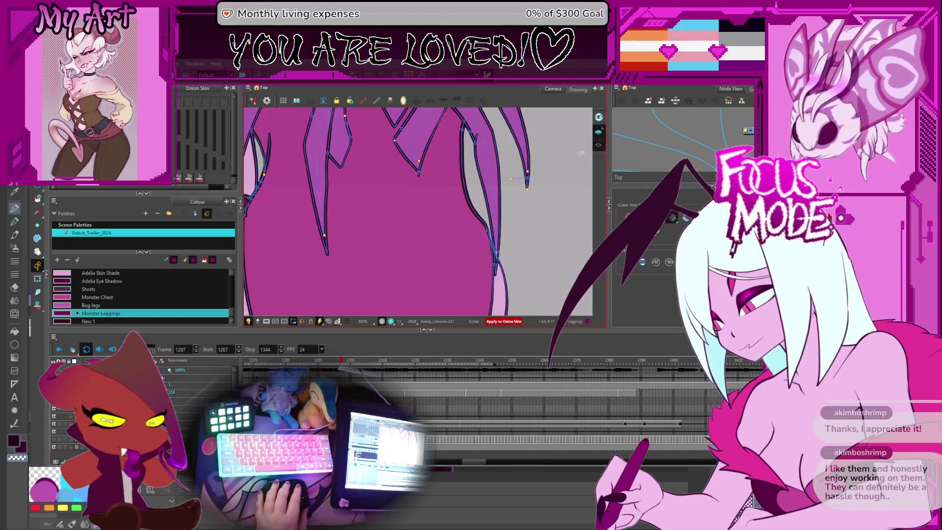
Sample the Bug legs and Monster Chest colours, then hide the vector stroke outlines
{"action": "left_click", "coordinate": [497, 200]}
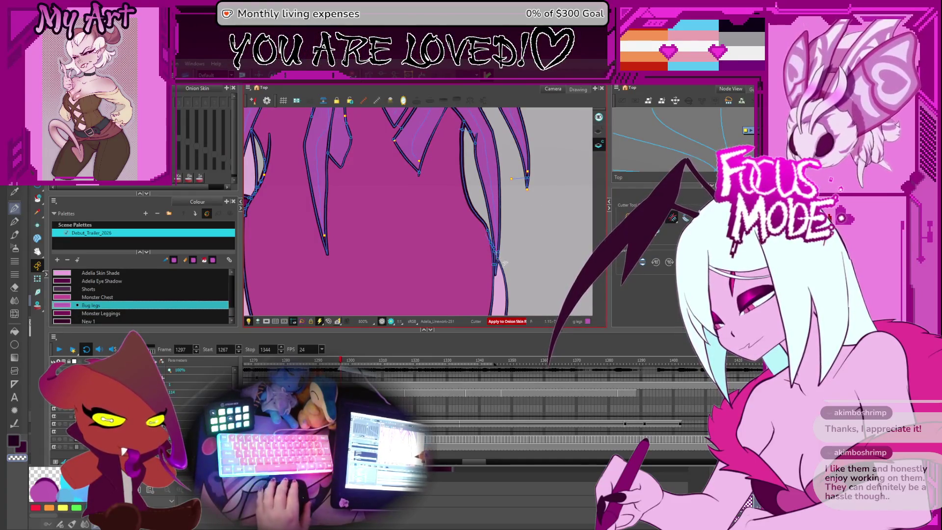
{"action": "scroll", "coordinate": [503, 264], "scroll_direction": "up", "scroll_amount": 2}
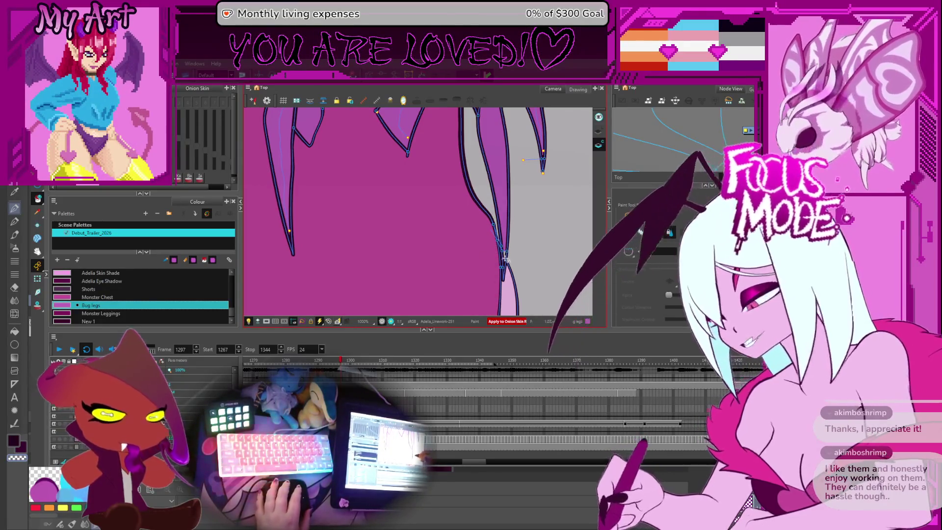
{"action": "key", "text": "1"}
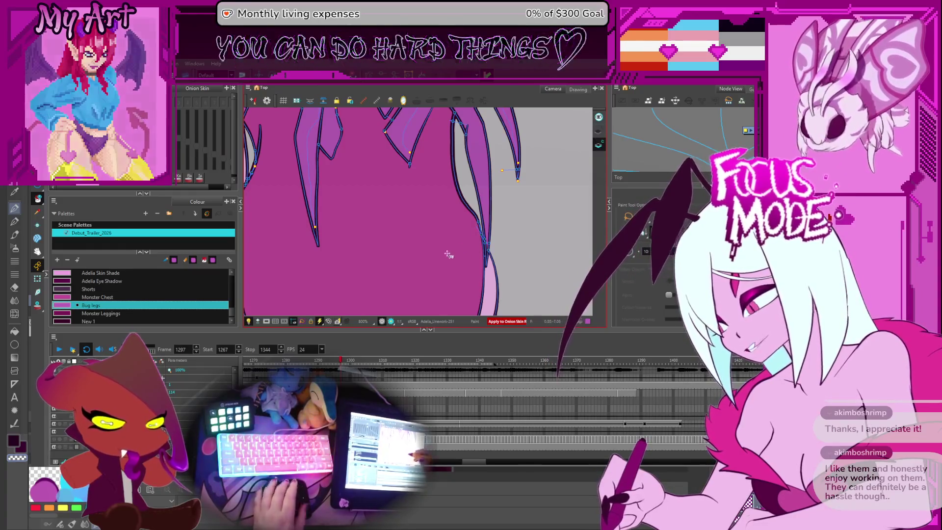
{"action": "left_click", "coordinate": [462, 230], "text": "alt"}
{"action": "key", "text": "comma"}
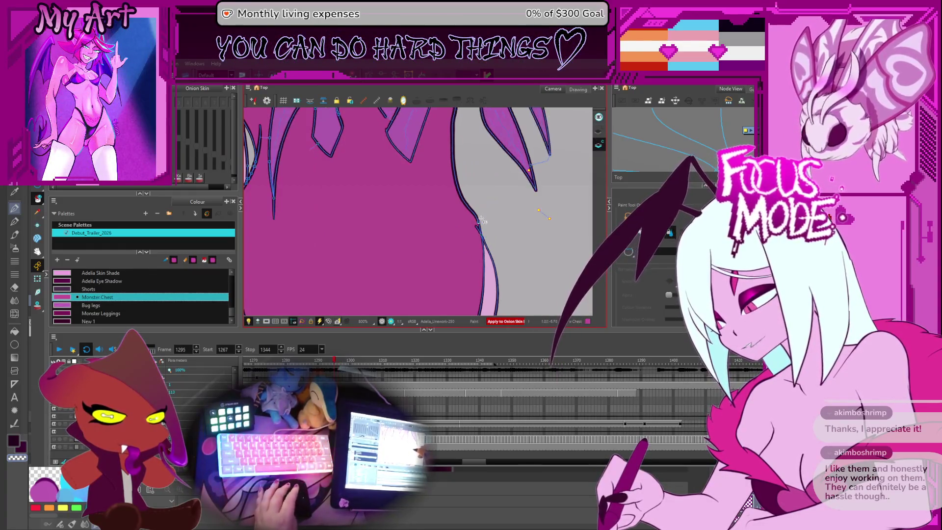
{"action": "left_click", "coordinate": [593, 133]}
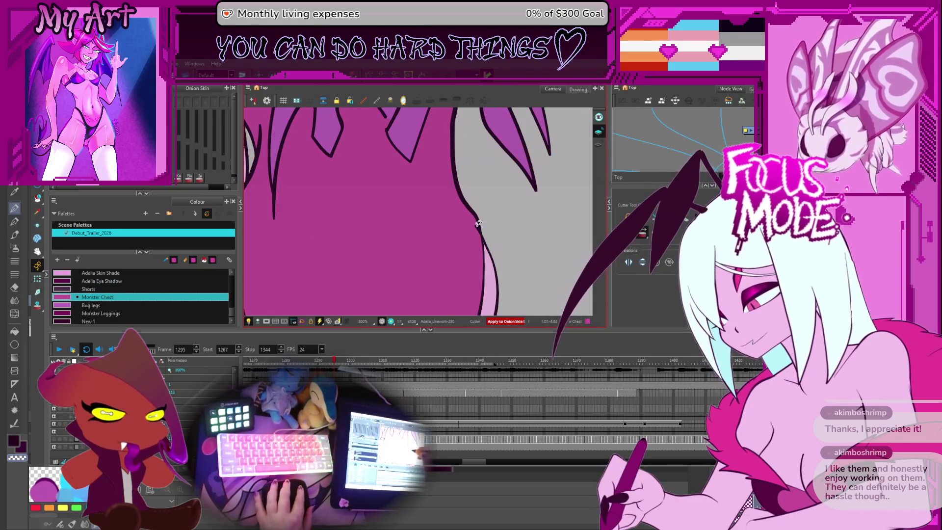
Compare frames 1291–1294, landing on 1293 with the vector outlines shown again
{"action": "key", "text": "comma"}
{"action": "key", "text": "comma"}
{"action": "key", "text": "period"}
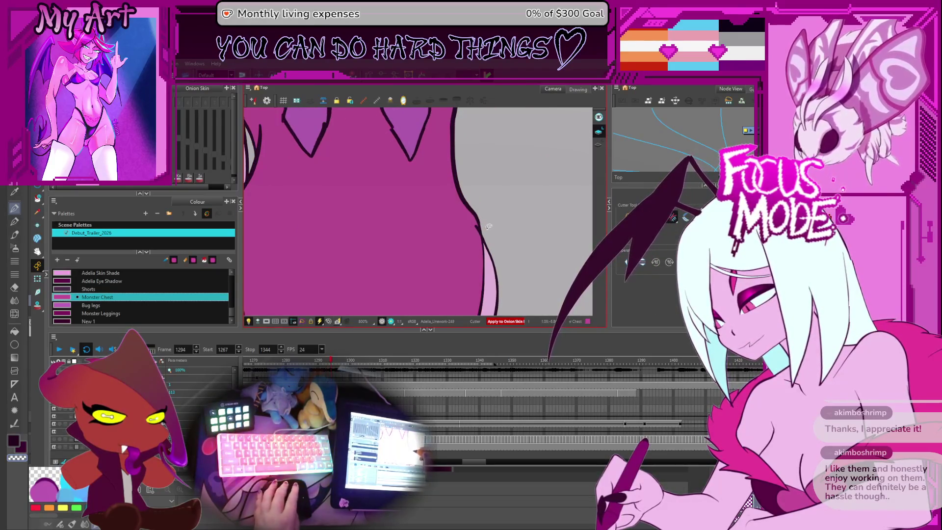
{"action": "key", "text": "comma"}
{"action": "key", "text": "comma"}
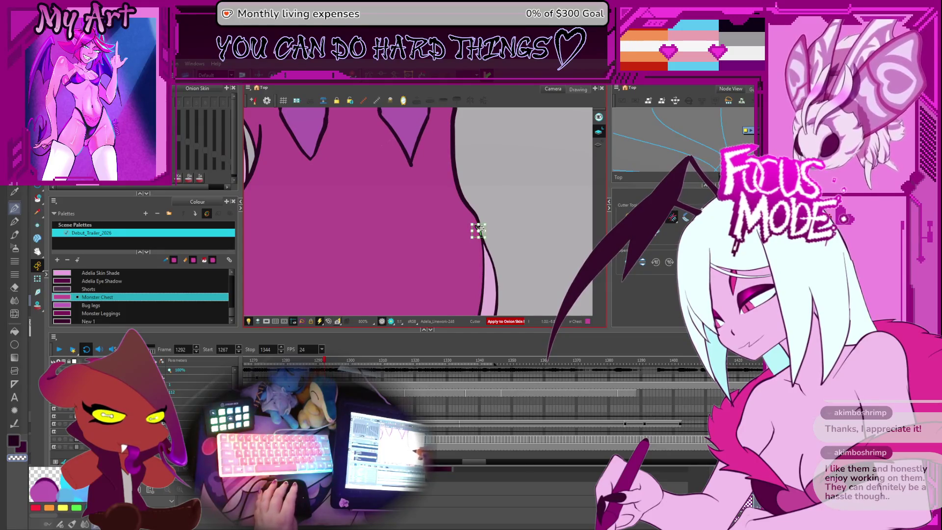
{"action": "key", "text": "comma"}
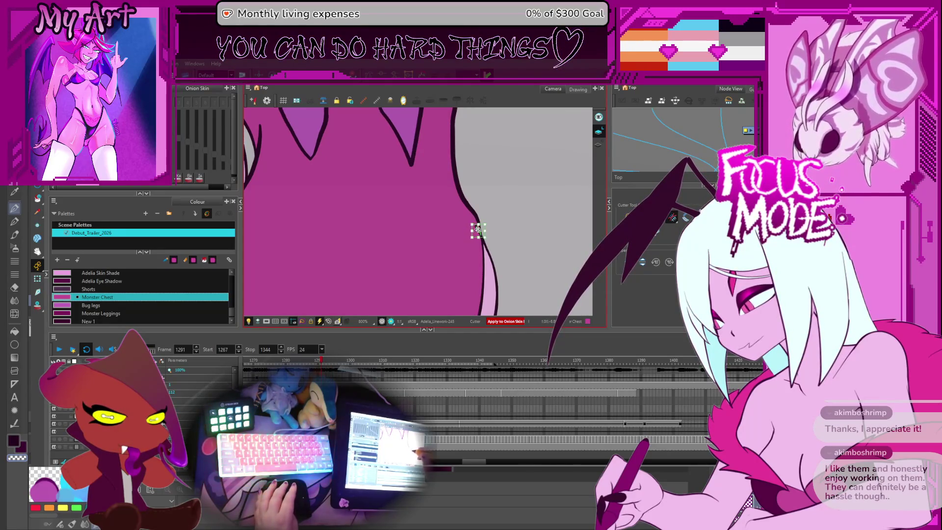
{"action": "key", "text": "period"}
{"action": "key", "text": "period"}
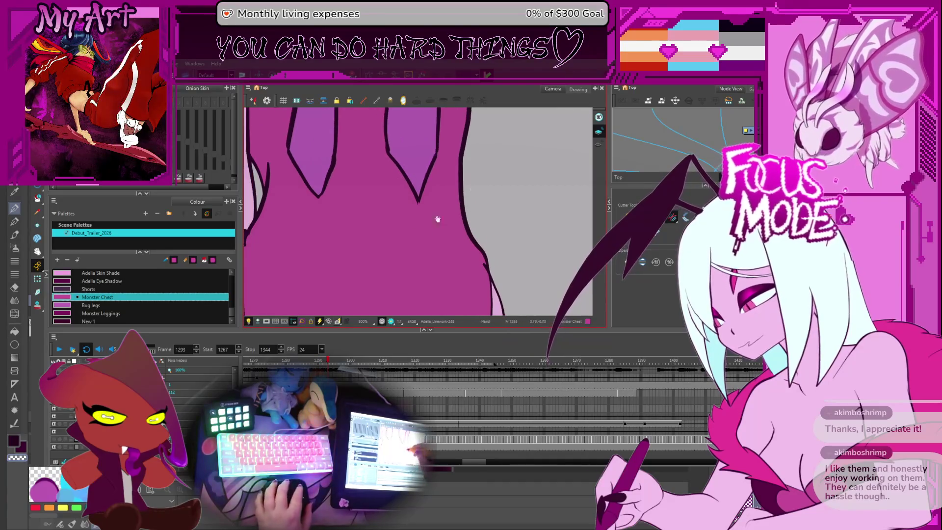
{"action": "left_click", "coordinate": [599, 145]}
Cut away the stray magenta fill beside the torso outline, then move to frame 1288
{"action": "scroll", "coordinate": [406, 228], "scroll_direction": "up", "scroll_amount": 10}
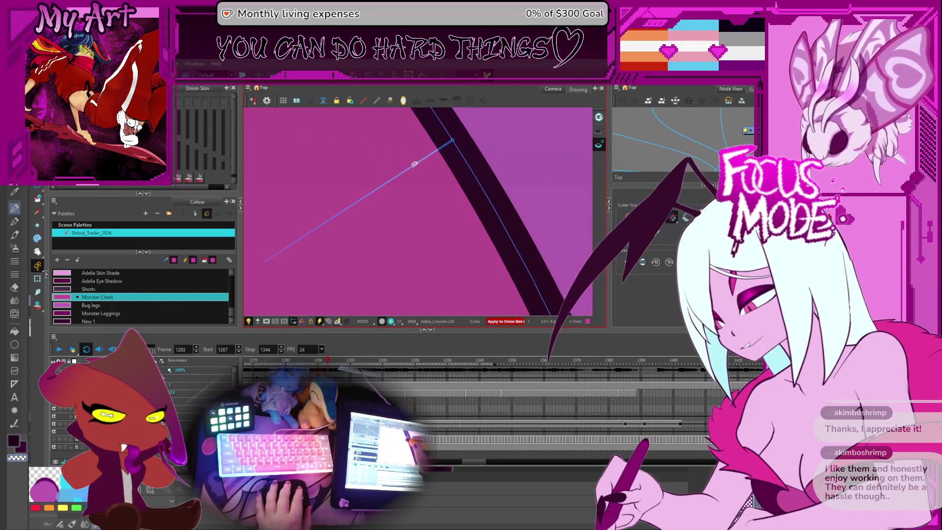
{"action": "scroll", "coordinate": [395, 174], "scroll_direction": "down", "scroll_amount": 2}
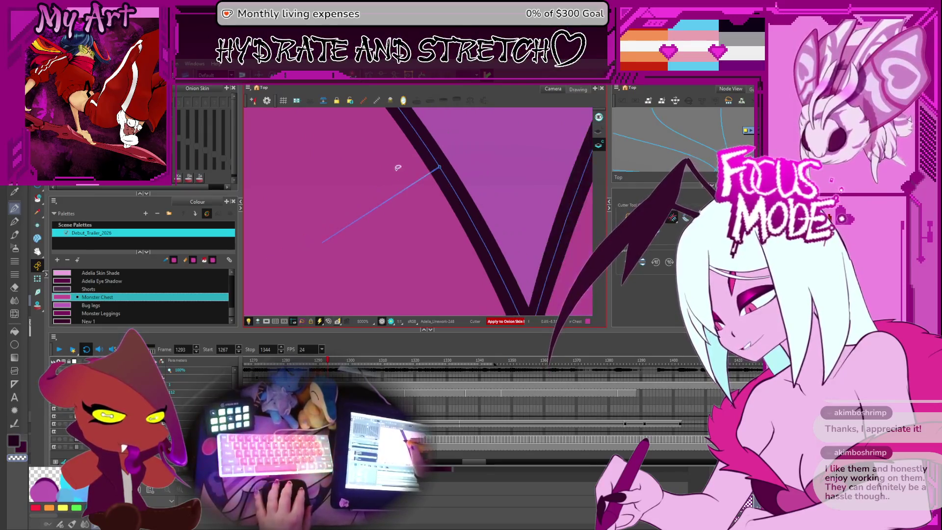
{"action": "left_click", "coordinate": [392, 205]}
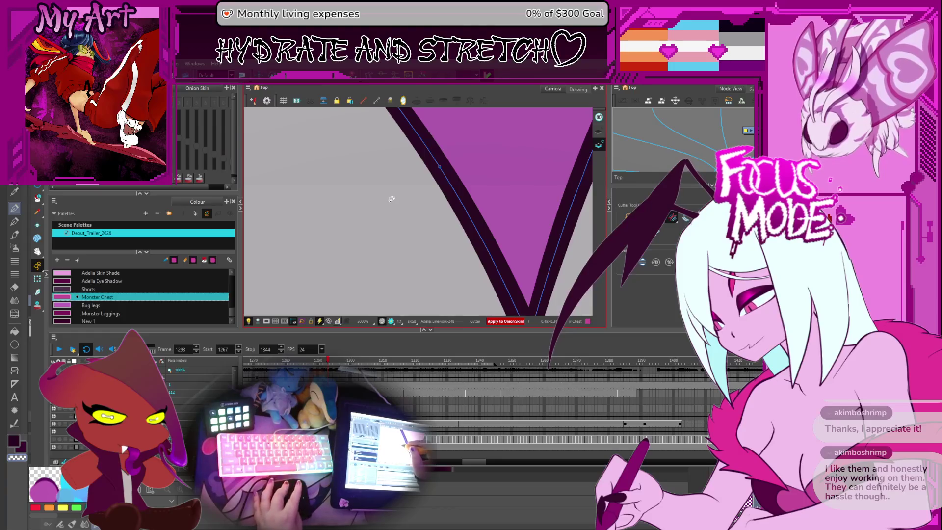
{"action": "scroll", "coordinate": [390, 204], "scroll_direction": "down", "scroll_amount": 8}
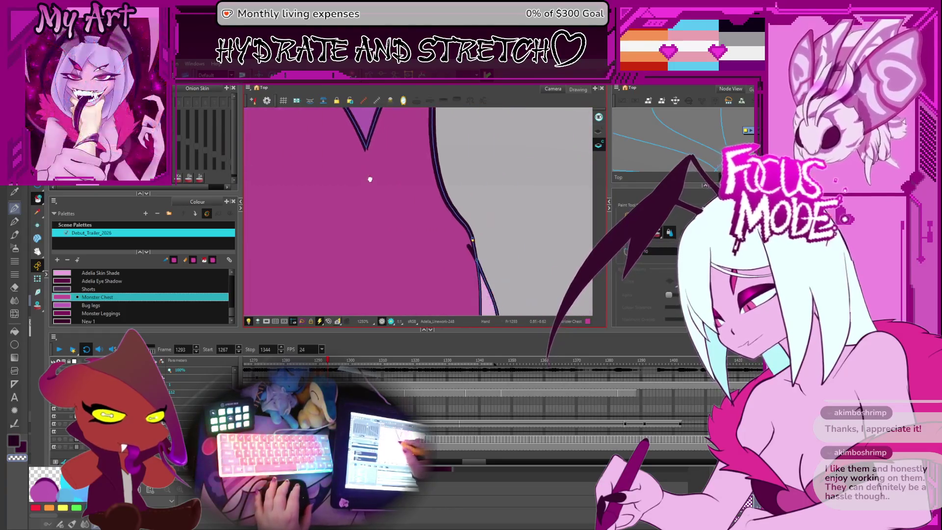
{"action": "left_click_drag", "start_coordinate": [428, 217], "coordinate": [465, 146]}
{"action": "scroll", "coordinate": [402, 163], "scroll_direction": "up", "scroll_amount": 5}
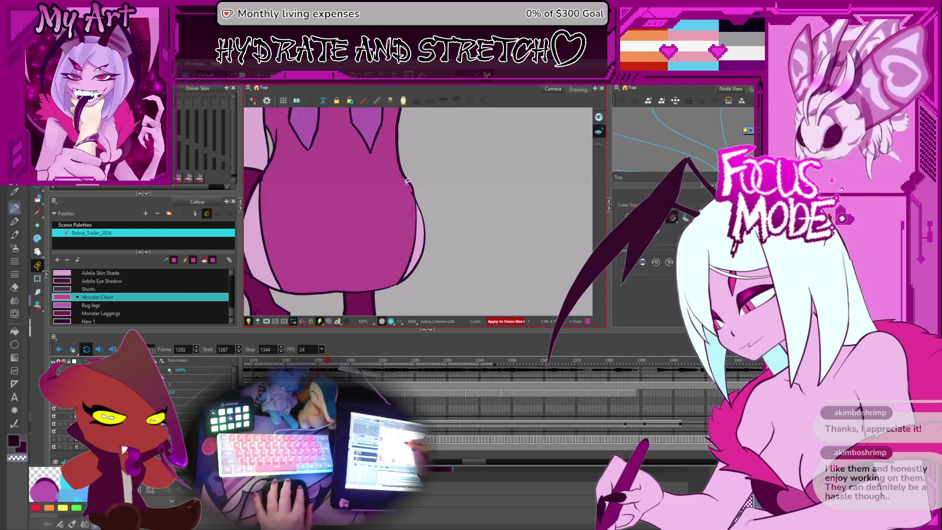
{"action": "key", "text": "alt+t"}
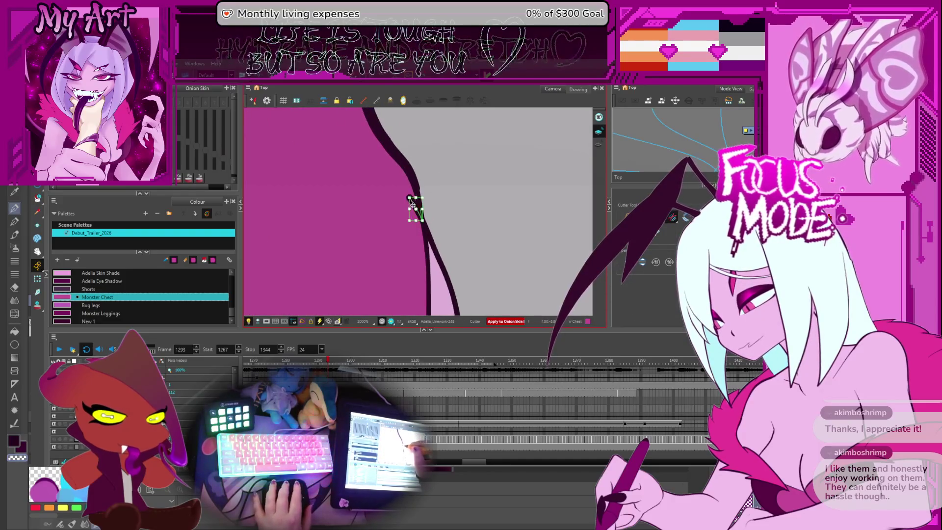
{"action": "scroll", "coordinate": [420, 231], "scroll_direction": "down", "scroll_amount": 3}
{"action": "key", "text": "comma"}
{"action": "key", "text": "comma"}
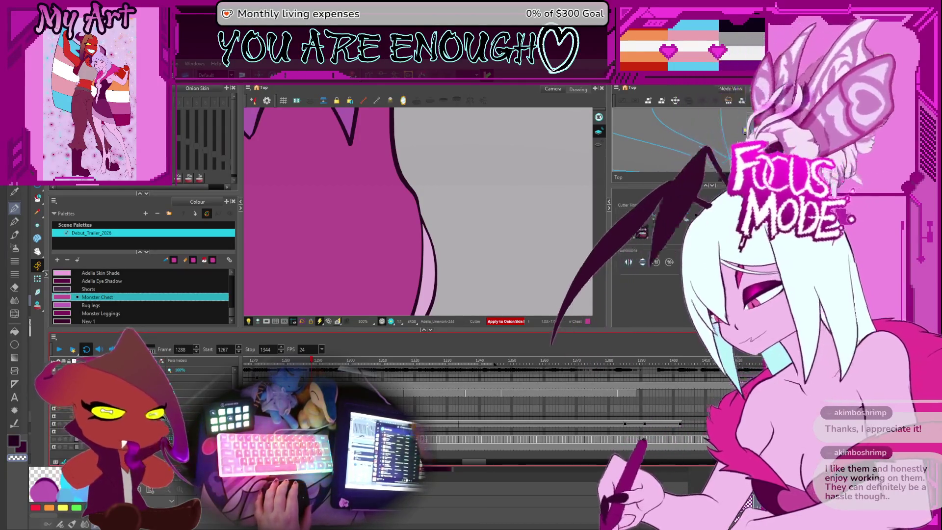
Trim the stray line near the hair strand tip on frame 1292 and check frame 1296
{"action": "scroll", "coordinate": [438, 213], "scroll_direction": "down", "scroll_amount": 3}
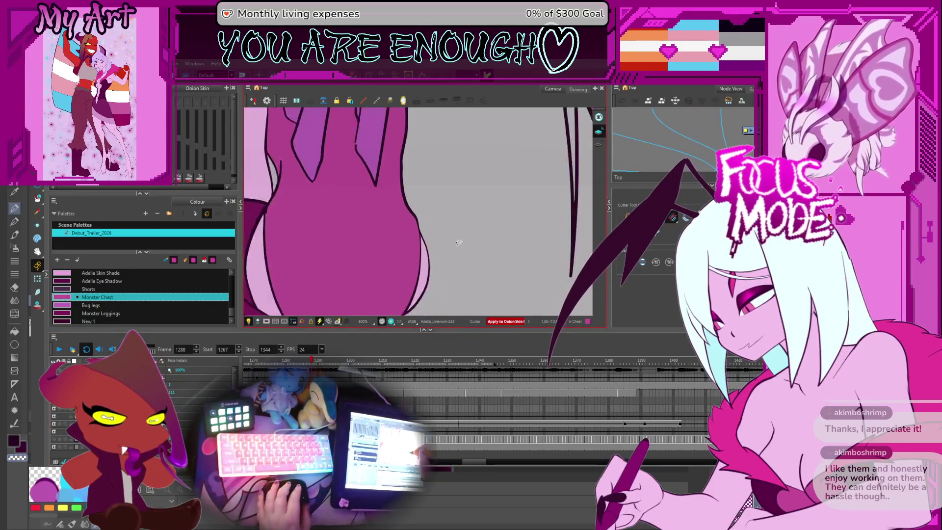
{"action": "key", "text": "period"}
{"action": "key", "text": "period"}
{"action": "key", "text": "period"}
{"action": "scroll", "coordinate": [388, 176], "scroll_direction": "up", "scroll_amount": 5}
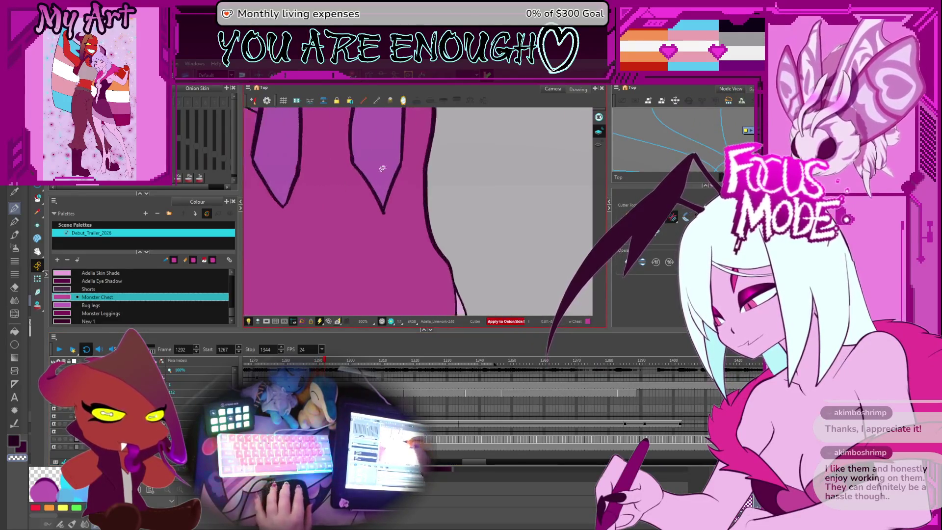
{"action": "left_click_drag", "start_coordinate": [303, 199], "coordinate": [354, 227]}
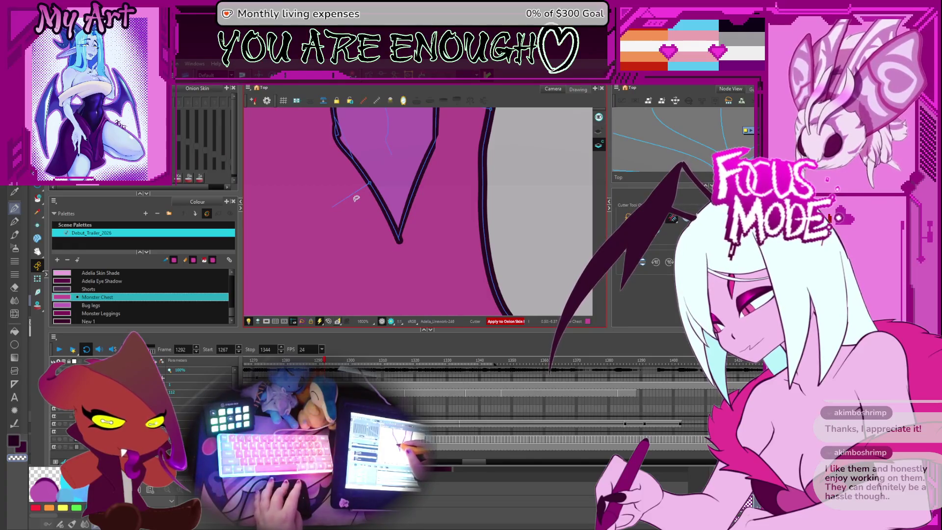
{"action": "left_click_drag", "start_coordinate": [365, 219], "coordinate": [361, 226]}
{"action": "key", "text": "comma"}
{"action": "key", "text": "comma"}
{"action": "key", "text": "period"}
{"action": "key", "text": "period"}
{"action": "key", "text": "period"}
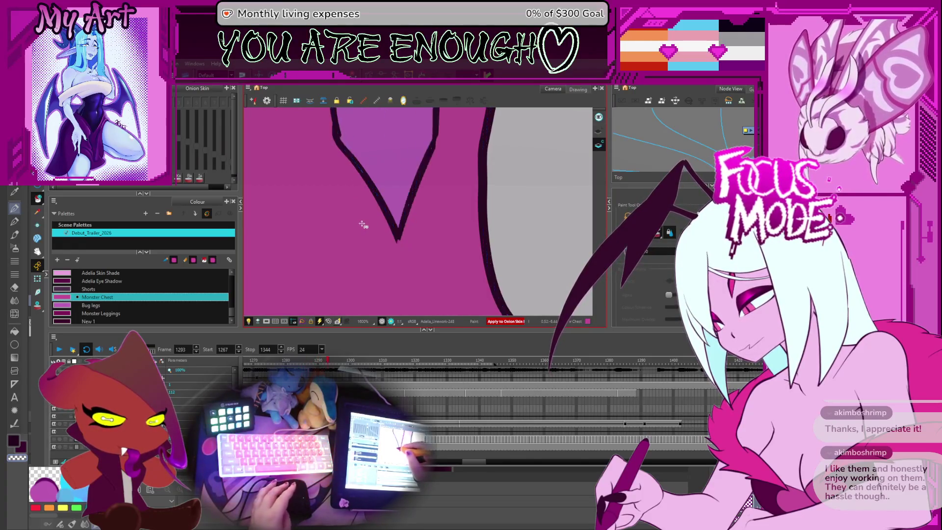
{"action": "scroll", "coordinate": [373, 199], "scroll_direction": "down", "scroll_amount": 5}
{"action": "scroll", "coordinate": [414, 211], "scroll_direction": "up", "scroll_amount": 1}
Step back through frames 1286–1276 and play the animation to review the trimmed torso
{"action": "key", "text": "comma"}
{"action": "key", "text": "comma"}
{"action": "key", "text": "comma"}
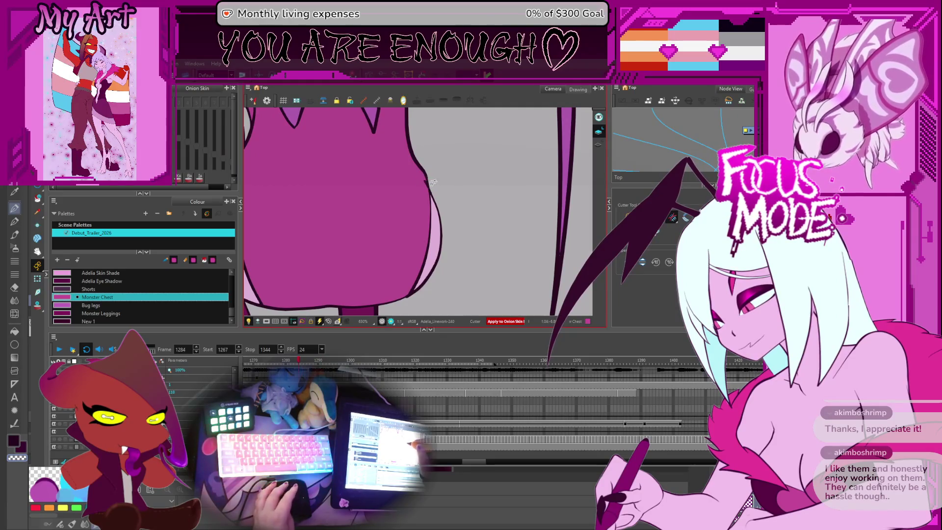
{"action": "key", "text": "comma"}
{"action": "key", "text": "comma"}
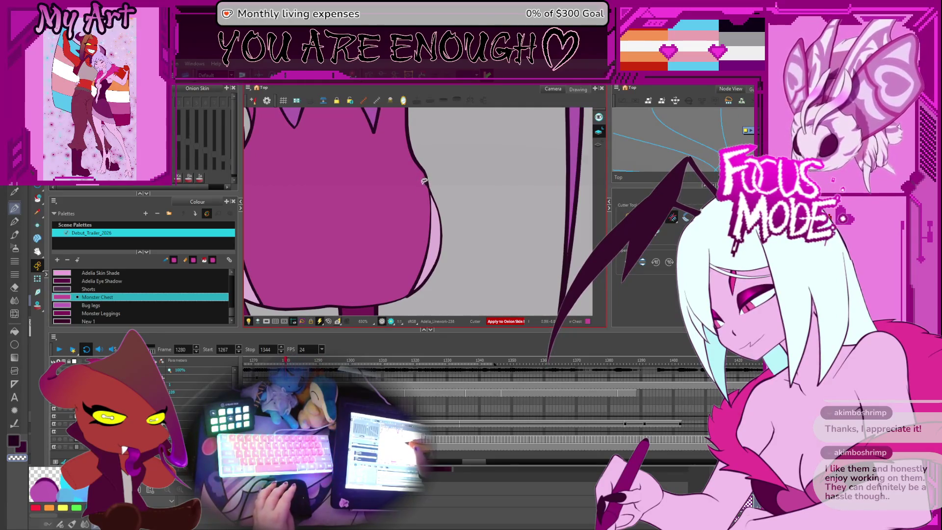
{"action": "key", "text": "comma"}
{"action": "key", "text": "comma"}
{"action": "key", "text": "comma"}
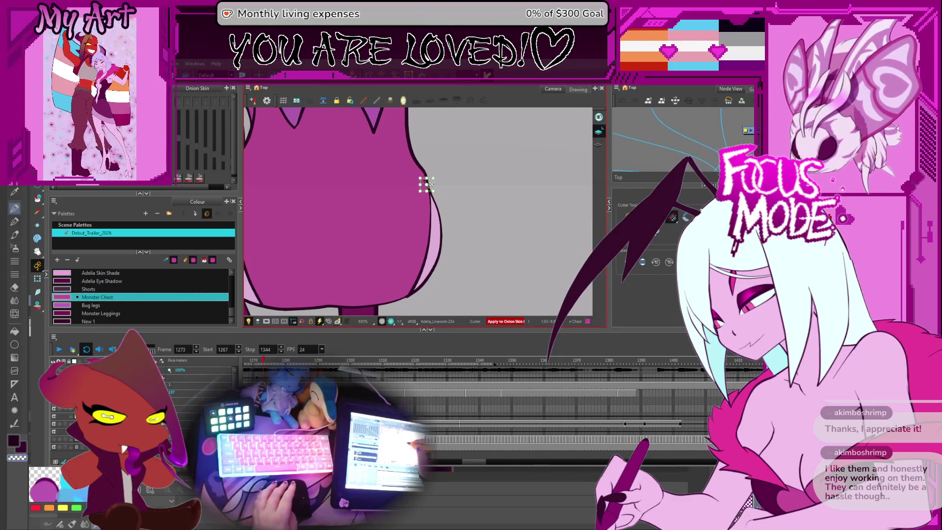
{"action": "key", "text": "Return"}
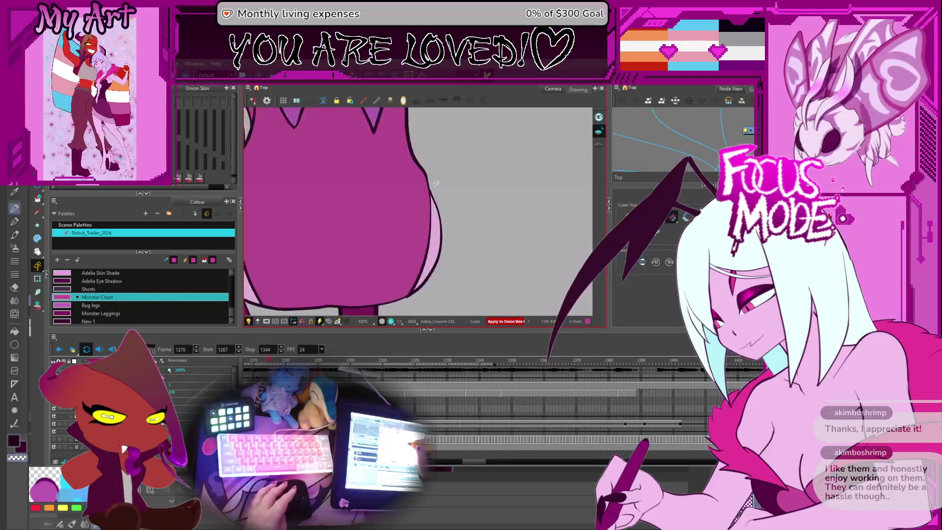
{"action": "key", "text": "Return"}
{"action": "key", "text": "comma"}
{"action": "key", "text": "Return"}
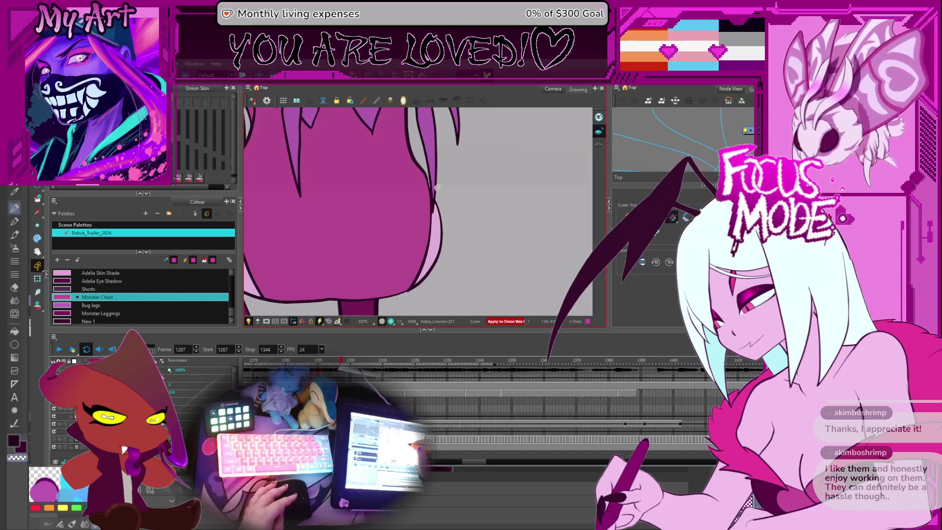
Zoom in on the shorts and legs and pick the Adelia Skin colour for filling
{"action": "scroll", "coordinate": [425, 190], "scroll_direction": "down", "scroll_amount": 3}
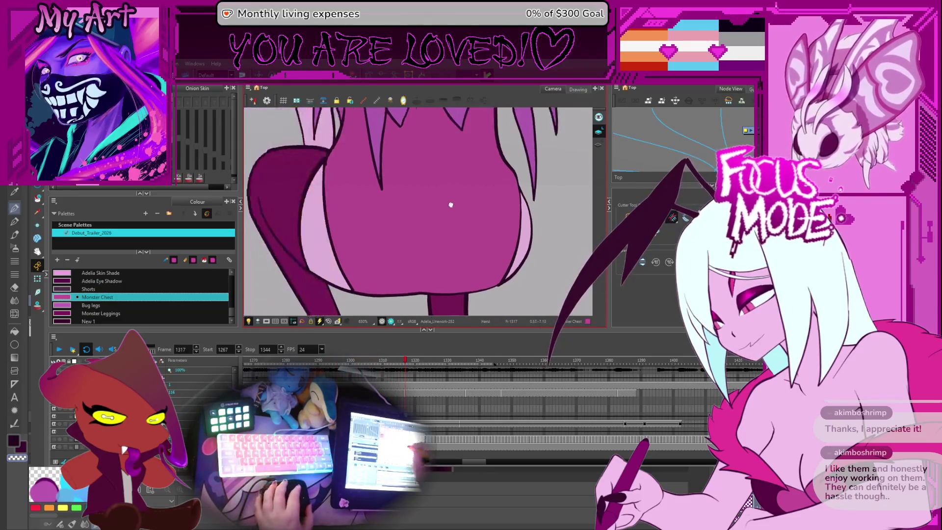
{"action": "scroll", "coordinate": [360, 201], "scroll_direction": "up", "scroll_amount": 4}
{"action": "left_click_drag", "start_coordinate": [360, 200], "coordinate": [448, 236]}
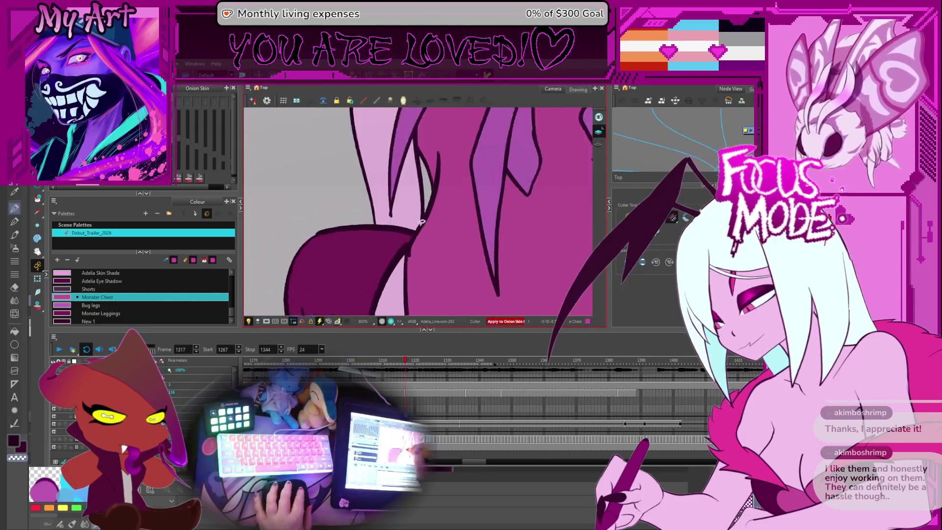
{"action": "scroll", "coordinate": [409, 259], "scroll_direction": "up", "scroll_amount": 2}
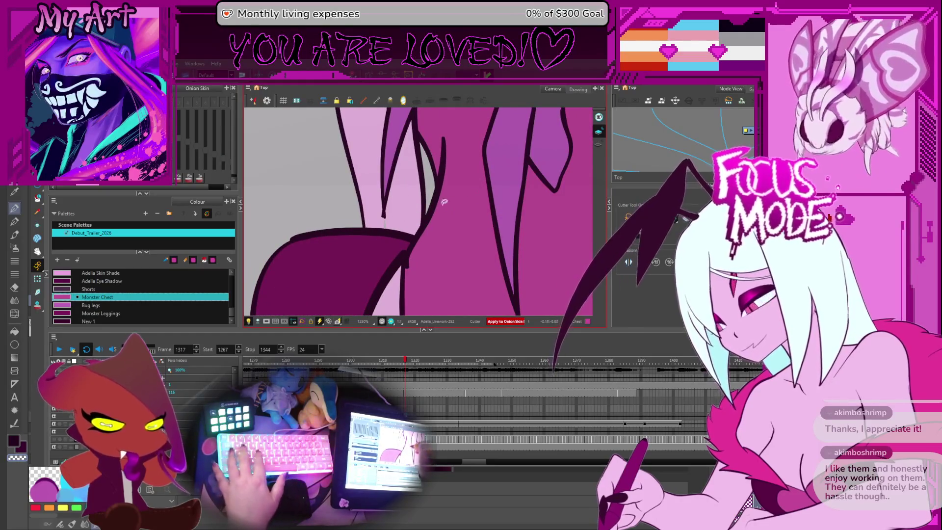
{"action": "left_click", "coordinate": [394, 196], "text": "alt"}
{"action": "key", "text": "comma"}
{"action": "key", "text": "comma"}
{"action": "key", "text": "comma"}
{"action": "key", "text": "alt+i"}
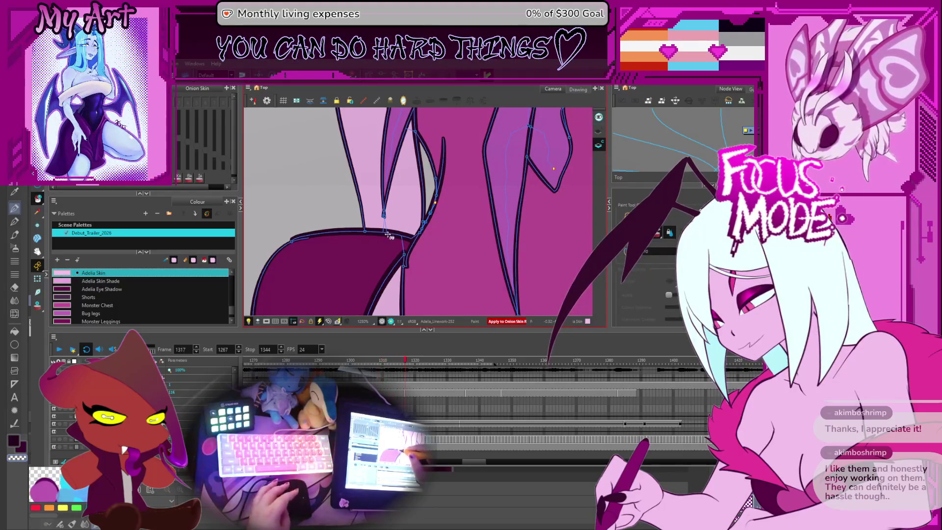
Fill skin zones with Adelia Skin while stepping back from frame 1291 to 1269–1274
{"action": "key", "text": "comma"}
{"action": "key", "text": "comma"}
{"action": "key", "text": "comma"}
{"action": "key", "text": "comma"}
{"action": "key", "text": "comma"}
{"action": "key", "text": "comma"}
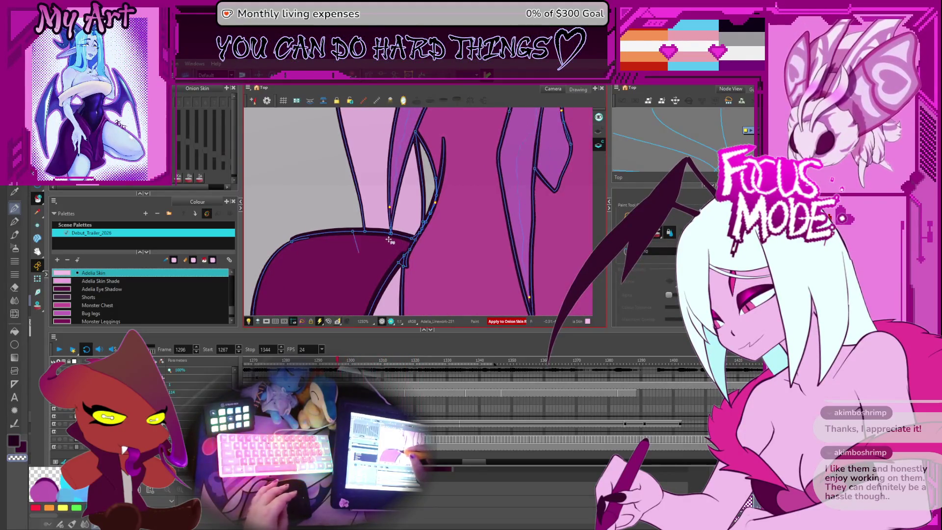
{"action": "key", "text": "period"}
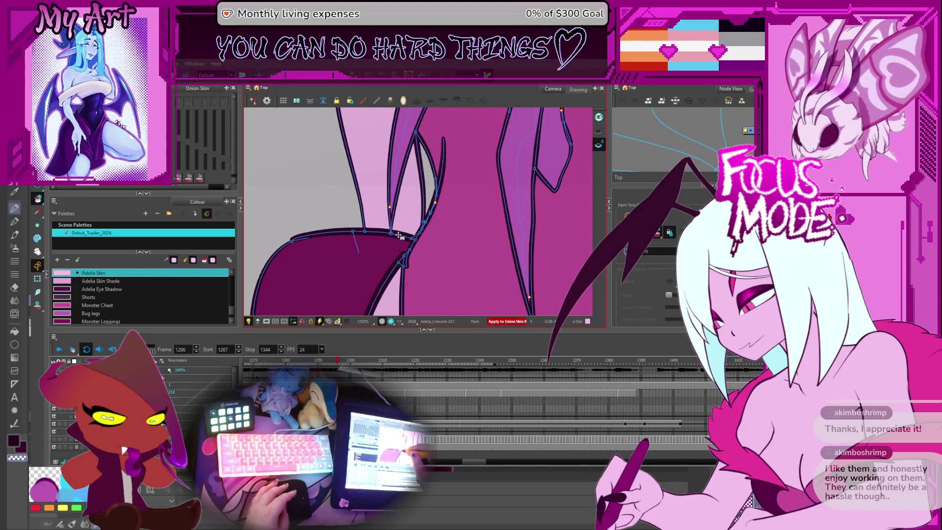
{"action": "scroll", "coordinate": [399, 235], "scroll_direction": "down", "scroll_amount": 2}
{"action": "key", "text": "comma"}
{"action": "key", "text": "comma"}
{"action": "key", "text": "comma"}
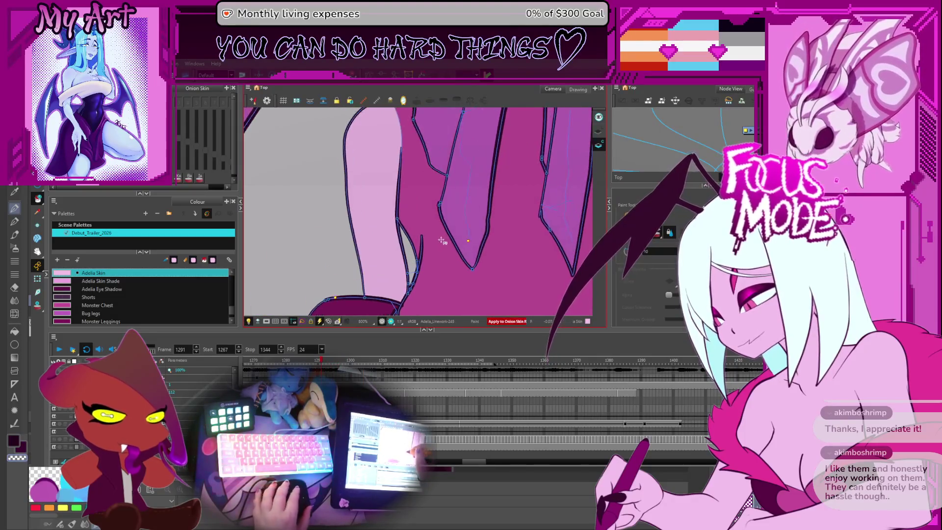
{"action": "key", "text": "comma"}
{"action": "key", "text": "comma"}
{"action": "key", "text": "comma"}
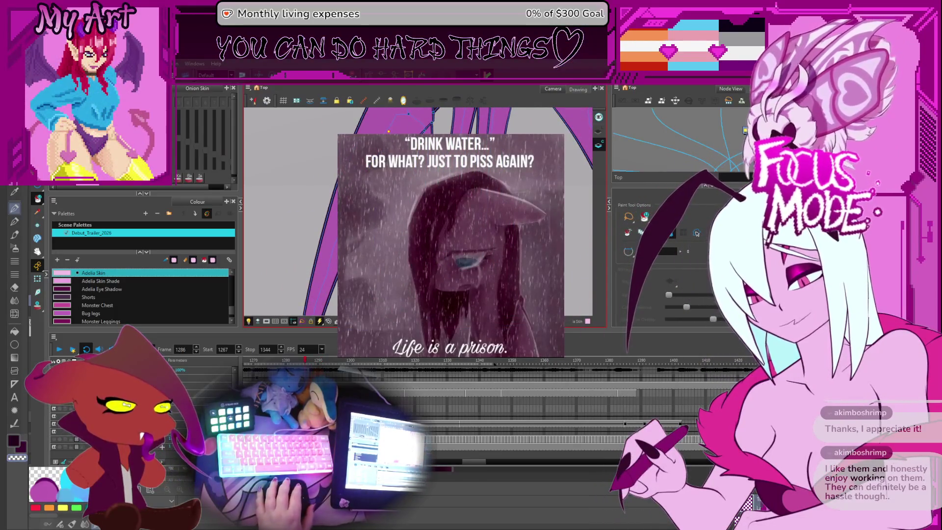
{"action": "key", "text": "comma"}
{"action": "key", "text": "comma"}
{"action": "key", "text": "comma"}
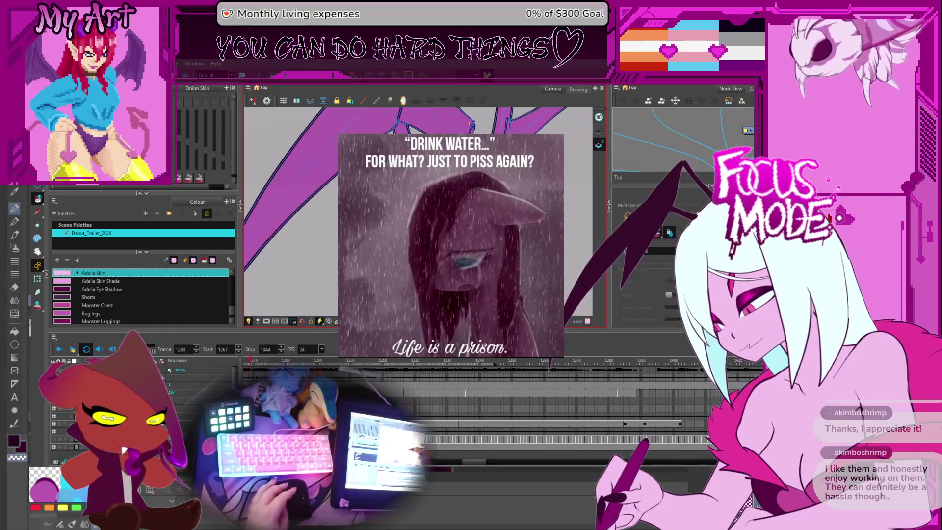
{"action": "key", "text": "period"}
{"action": "key", "text": "period"}
{"action": "key", "text": "period"}
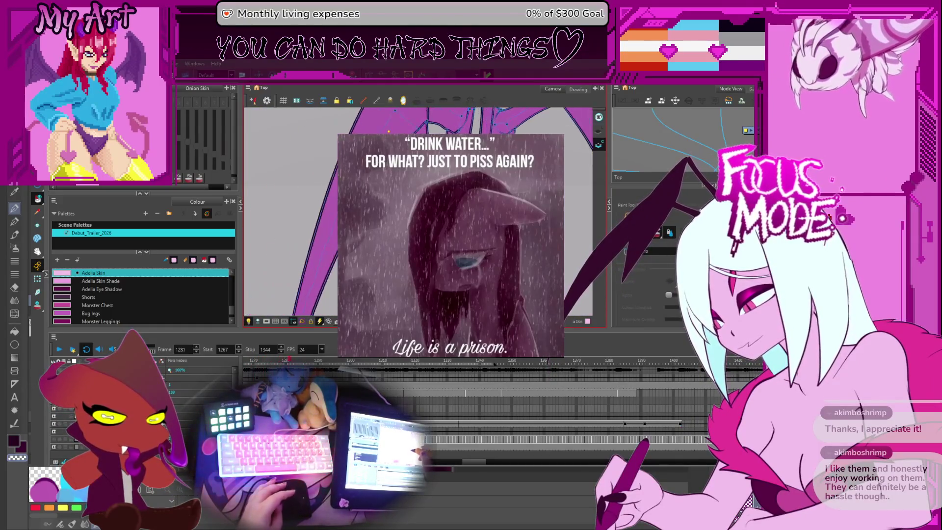
{"action": "key", "text": "comma"}
{"action": "key", "text": "comma"}
{"action": "key", "text": "comma"}
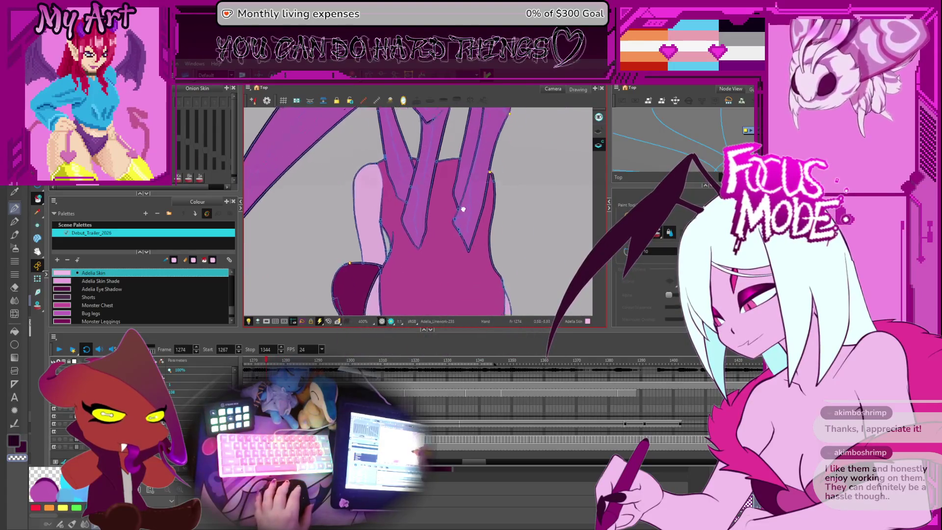
{"action": "scroll", "coordinate": [464, 209], "scroll_direction": "down", "scroll_amount": 3}
Check the Adelia Skin fills on frames 1290–1292, then return to frame 1274
{"action": "key", "text": "period"}
{"action": "key", "text": "period"}
{"action": "key", "text": "period"}
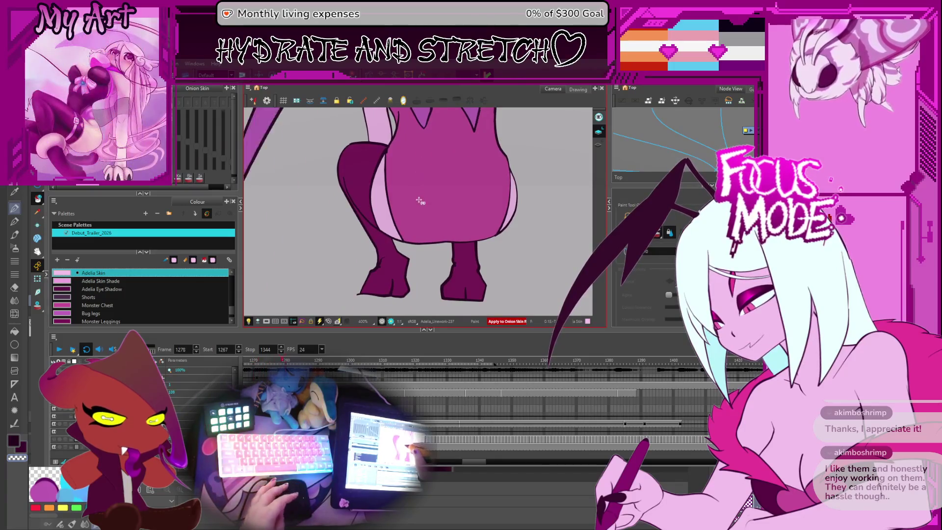
{"action": "key", "text": "period"}
{"action": "key", "text": "period"}
{"action": "key", "text": "period"}
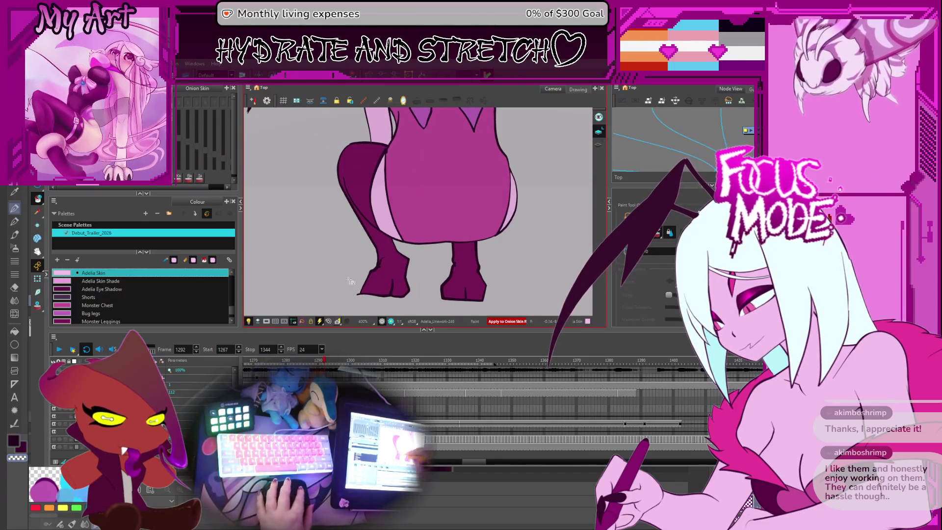
{"action": "key", "text": "comma"}
{"action": "key", "text": "comma"}
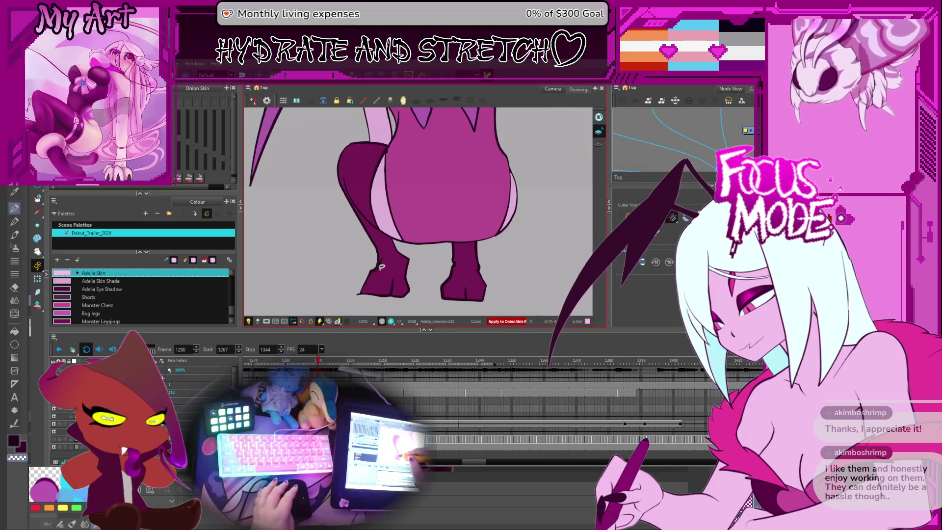
{"action": "scroll", "coordinate": [382, 276], "scroll_direction": "up", "scroll_amount": 2}
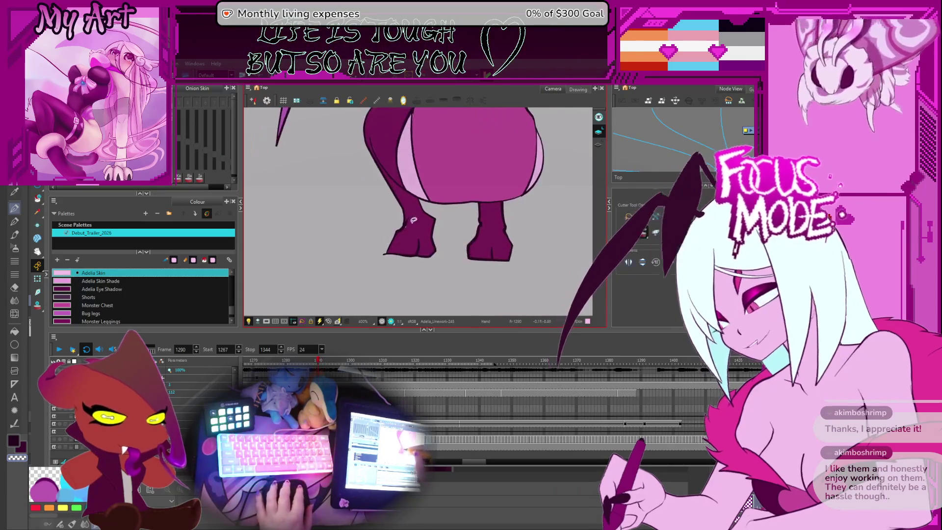
{"action": "scroll", "coordinate": [411, 229], "scroll_direction": "down", "scroll_amount": 4}
{"action": "key", "text": "comma"}
{"action": "key", "text": "comma"}
{"action": "key", "text": "comma"}
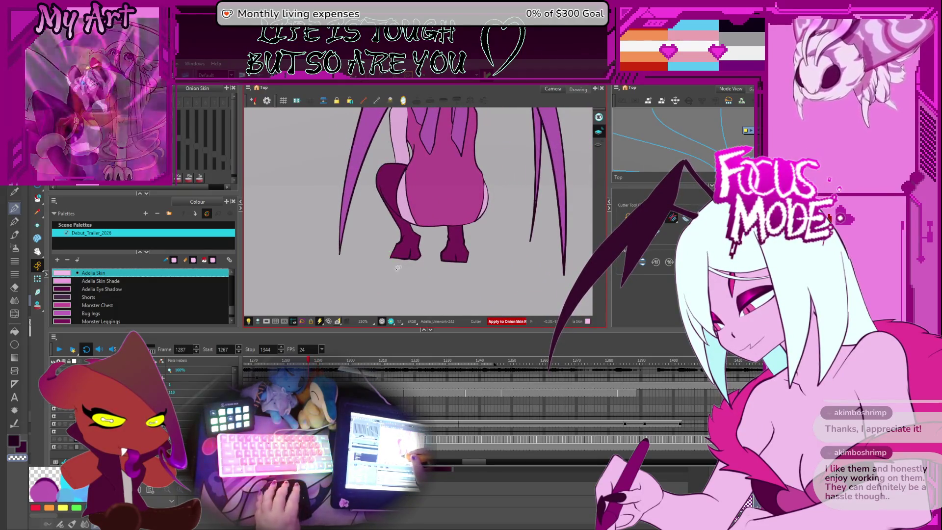
{"action": "key", "text": "comma"}
{"action": "key", "text": "comma"}
{"action": "key", "text": "comma"}
{"action": "key", "text": "comma"}
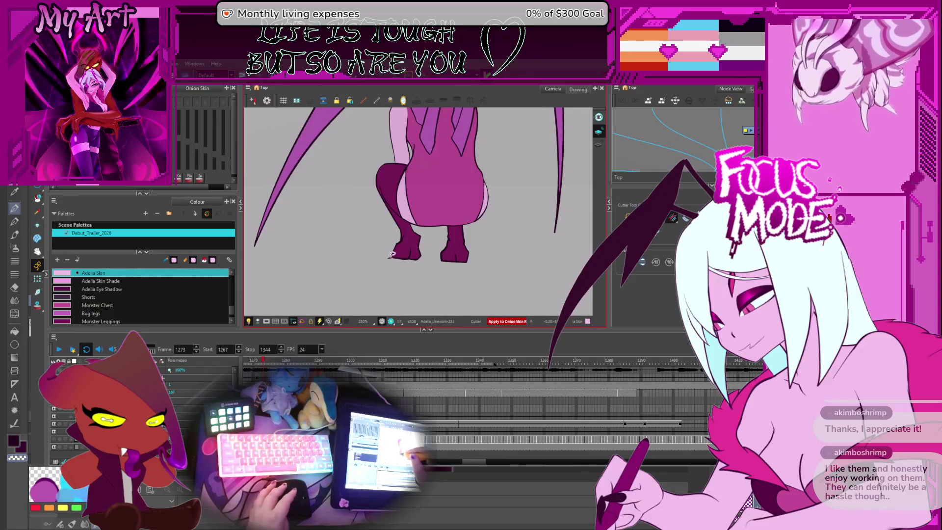
{"action": "scroll", "coordinate": [387, 264], "scroll_direction": "up", "scroll_amount": 3}
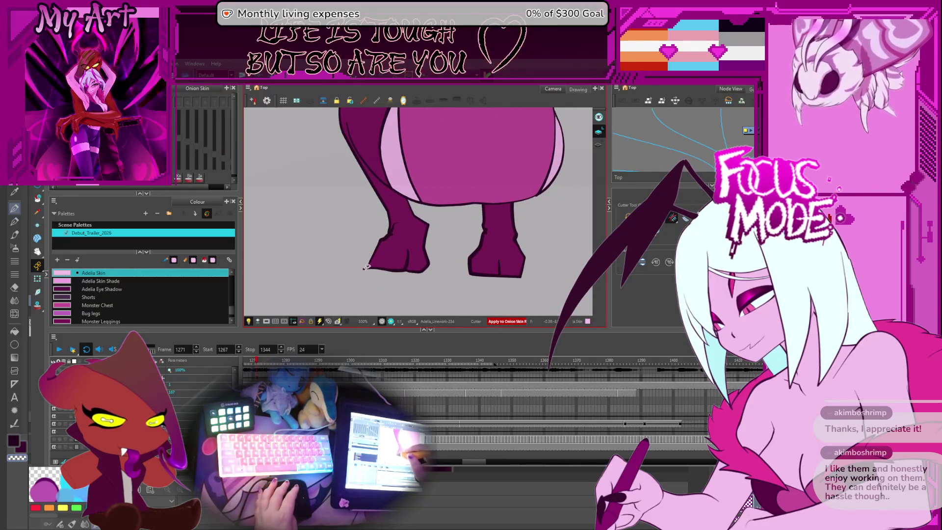
Advance through the drawings up to frame 1297 checking fills, then clear the selection
{"action": "key", "text": "period"}
{"action": "key", "text": "period"}
{"action": "key", "text": "period"}
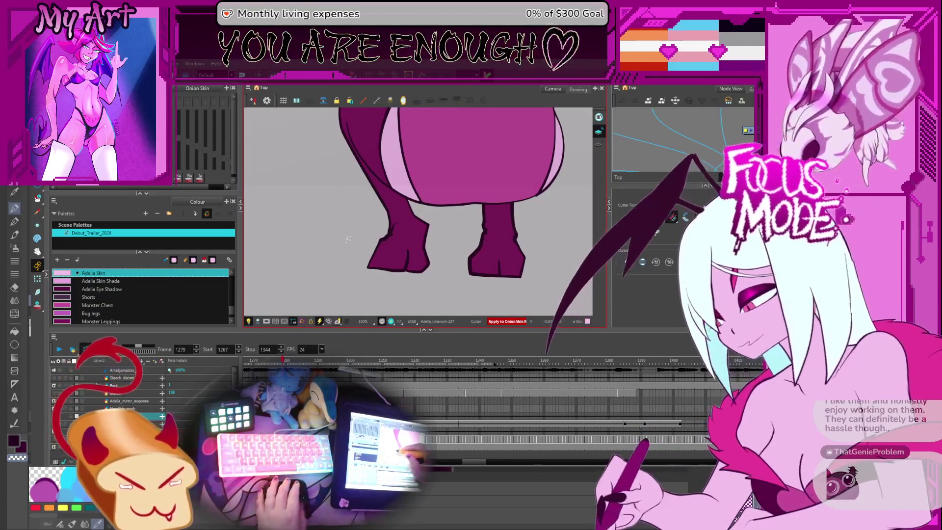
{"action": "key", "text": "period"}
{"action": "key", "text": "period"}
{"action": "key", "text": "period"}
{"action": "key", "text": "period"}
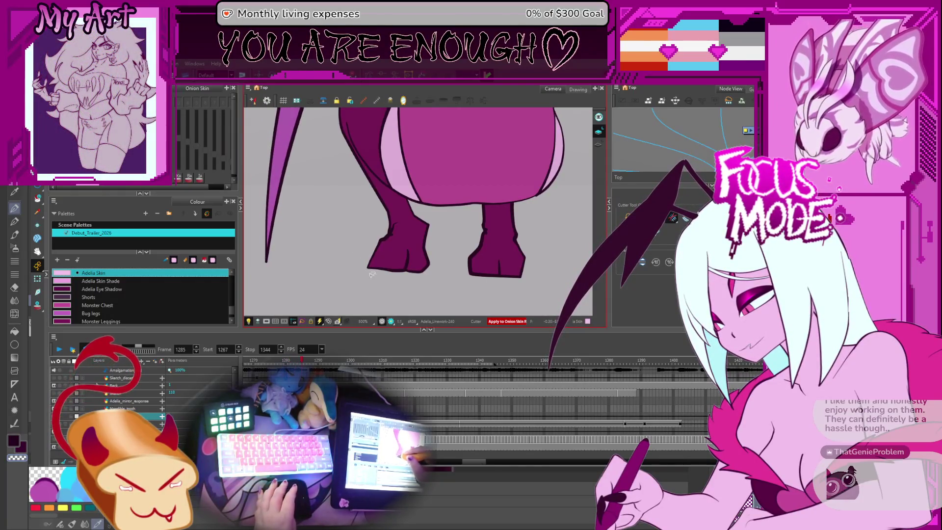
{"action": "key", "text": "period"}
{"action": "key", "text": "period"}
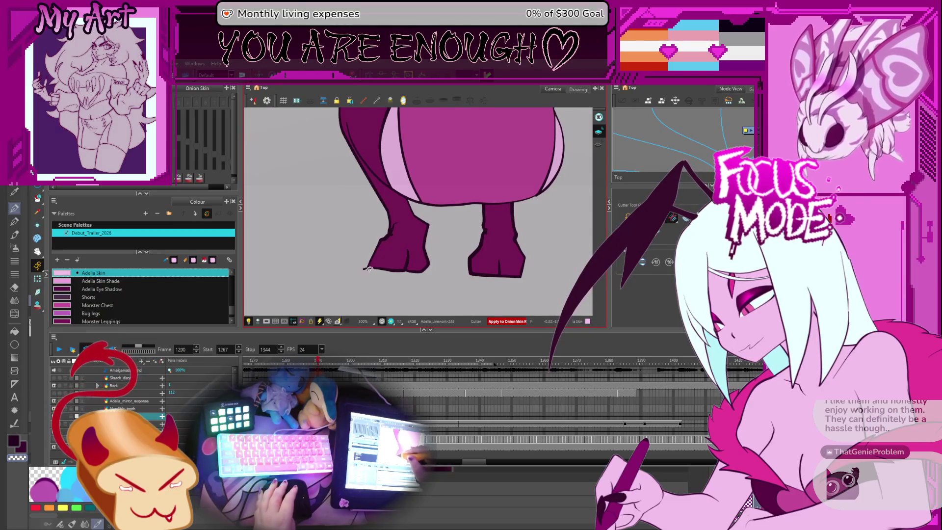
{"action": "key", "text": "period"}
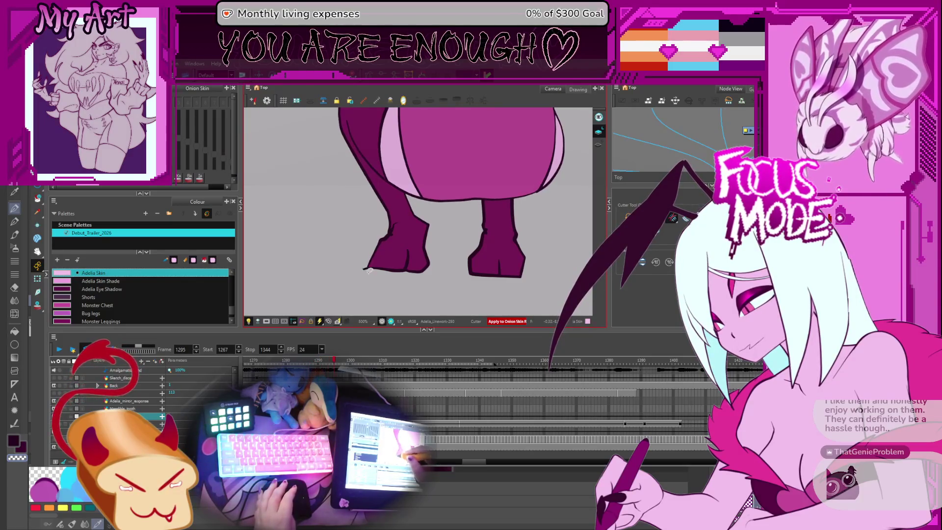
{"action": "key", "text": "period"}
{"action": "key", "text": "period"}
{"action": "key", "text": "period"}
{"action": "key", "text": "period"}
{"action": "key", "text": "period"}
{"action": "key", "text": "period"}
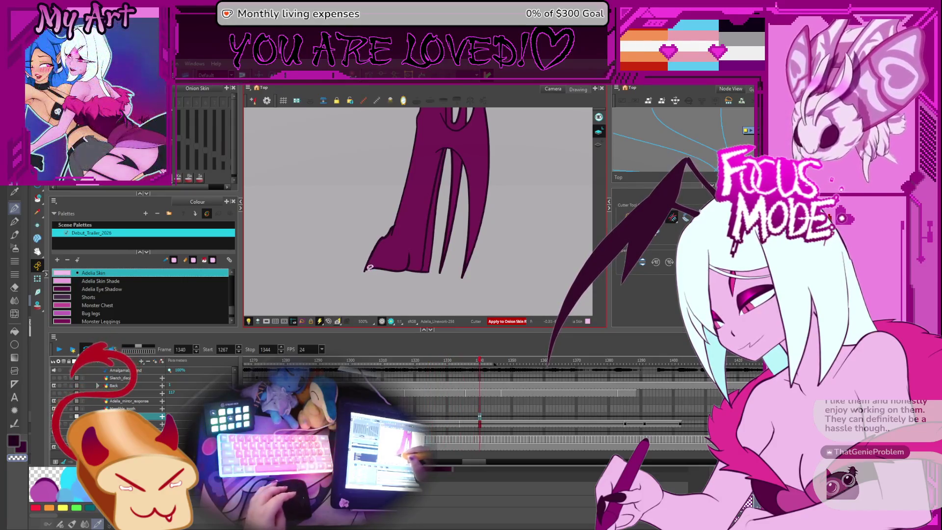
{"action": "left_click", "coordinate": [383, 275]}
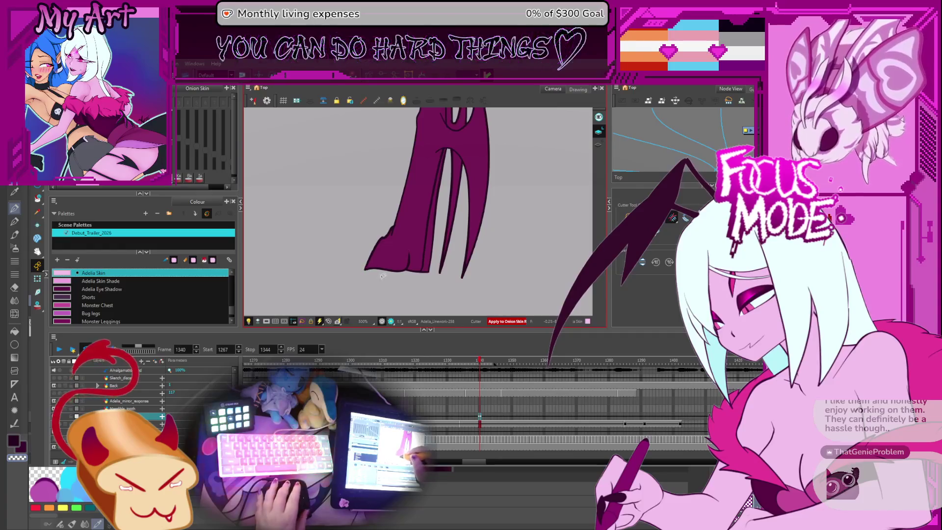
Adjust the view and flip between frames 1293 and 1294 to compare the drawings
{"action": "scroll", "coordinate": [374, 281], "scroll_direction": "down", "scroll_amount": 5}
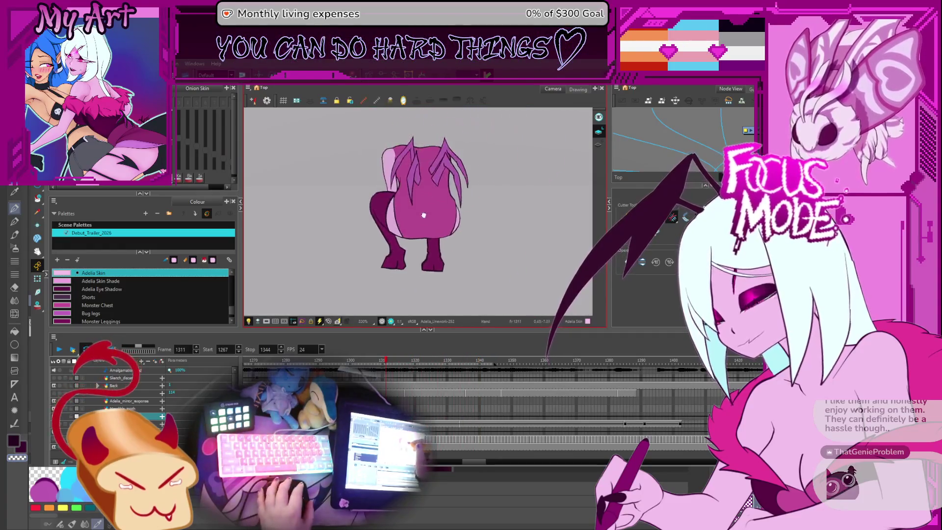
{"action": "left_click_drag", "start_coordinate": [432, 231], "coordinate": [454, 221]}
{"action": "scroll", "coordinate": [453, 211], "scroll_direction": "up", "scroll_amount": 3}
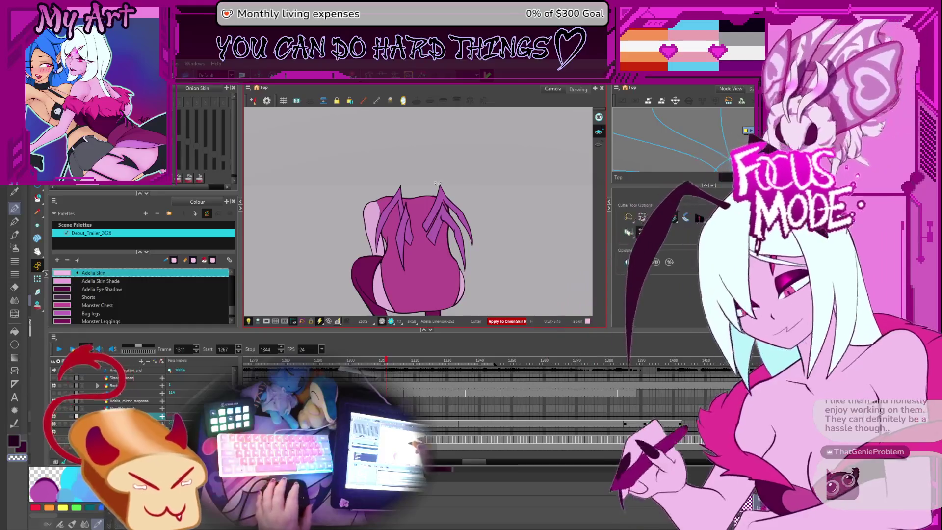
{"action": "left_click_drag", "start_coordinate": [473, 173], "coordinate": [481, 181]}
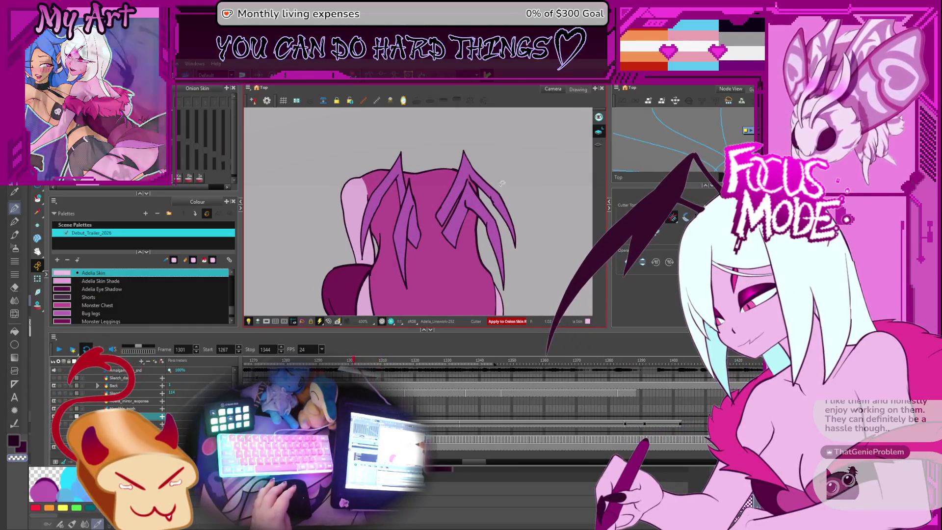
{"action": "key", "text": "comma"}
{"action": "key", "text": "comma"}
{"action": "key", "text": "comma"}
{"action": "key", "text": "period"}
{"action": "key", "text": "comma"}
{"action": "key", "text": "period"}
{"action": "key", "text": "period"}
{"action": "key", "text": "comma"}
{"action": "key", "text": "period"}
Step back through the leg drawings past frame 1289, zooming in to inspect them
{"action": "scroll", "coordinate": [473, 179], "scroll_direction": "down", "scroll_amount": 3}
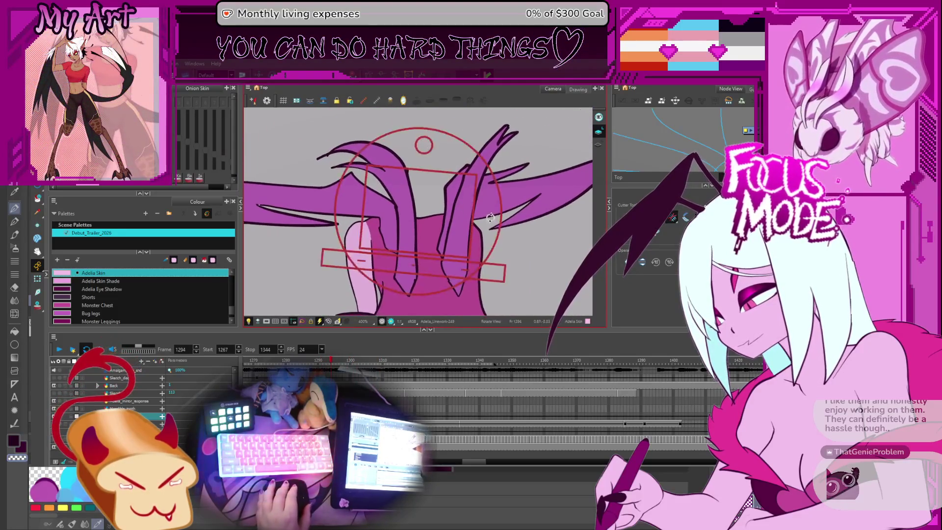
{"action": "key", "text": "comma"}
{"action": "scroll", "coordinate": [356, 225], "scroll_direction": "up", "scroll_amount": 3}
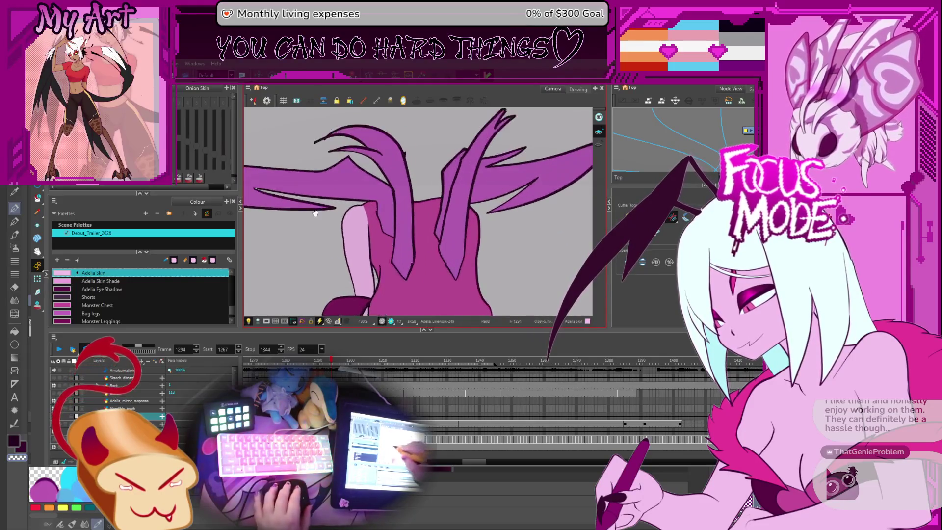
{"action": "key", "text": "comma"}
{"action": "key", "text": "comma"}
{"action": "key", "text": "comma"}
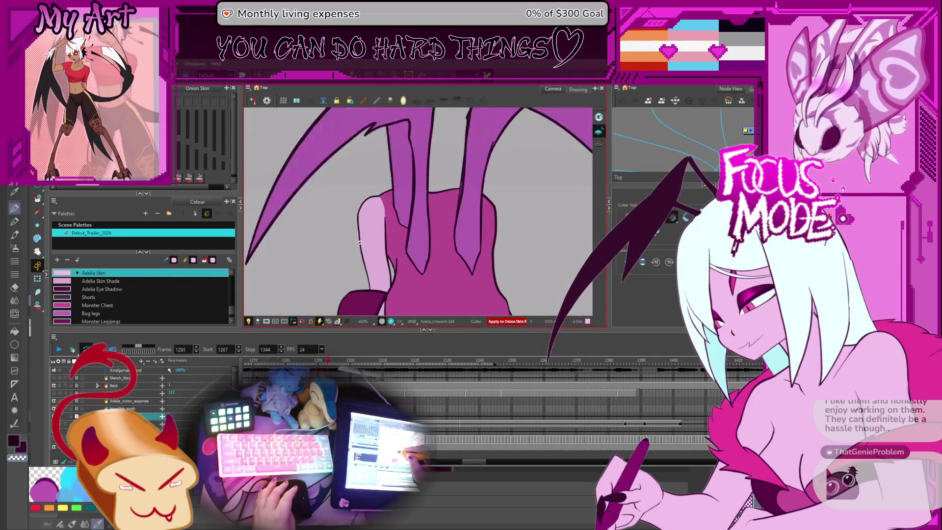
{"action": "key", "text": "comma"}
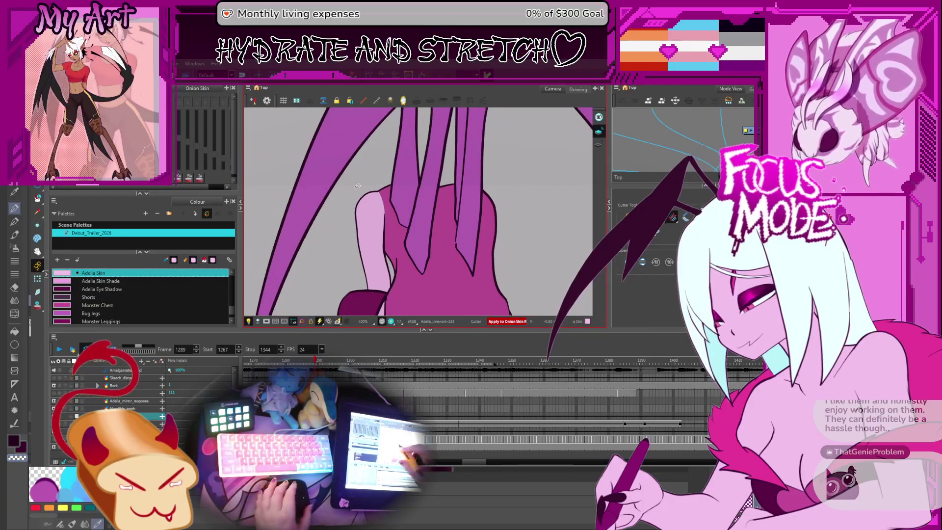
{"action": "left_click_drag", "start_coordinate": [358, 186], "coordinate": [330, 169]}
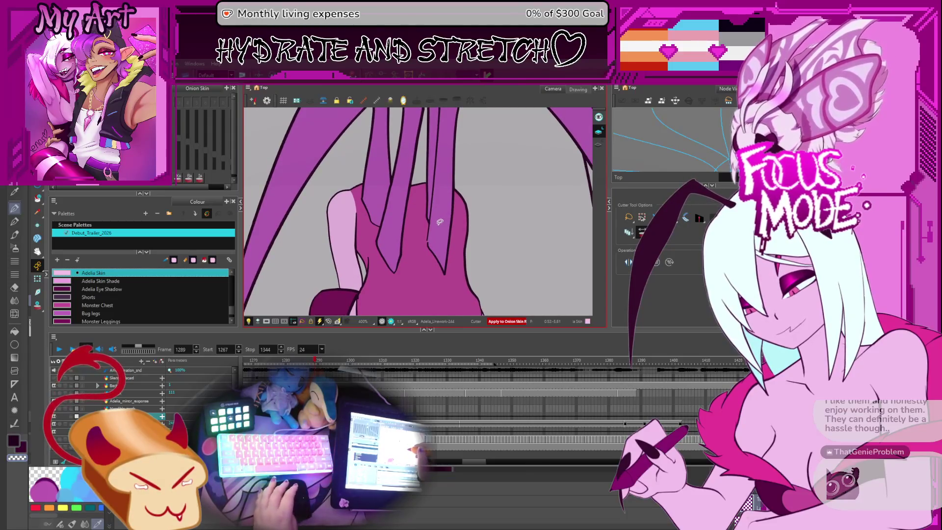
{"action": "key", "text": "comma"}
{"action": "key", "text": "comma"}
{"action": "key", "text": "comma"}
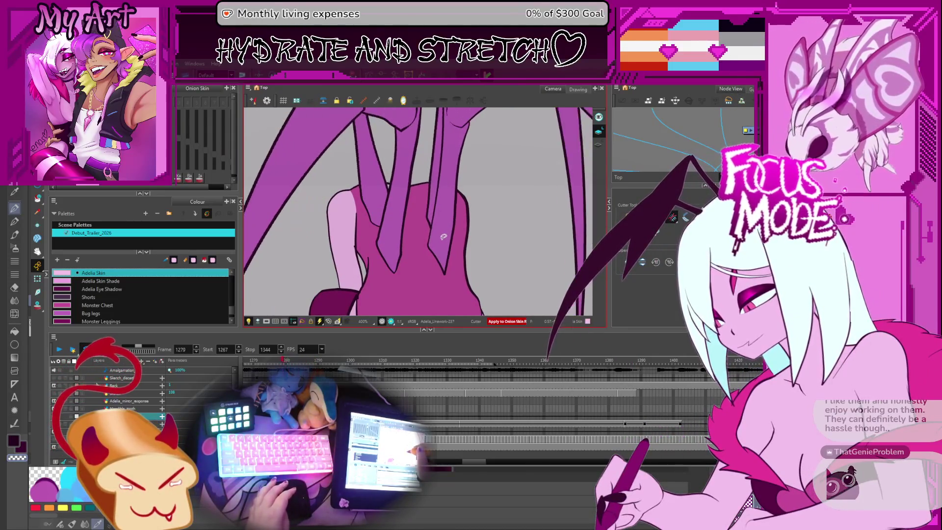
{"action": "key", "text": "comma"}
{"action": "key", "text": "comma"}
{"action": "key", "text": "comma"}
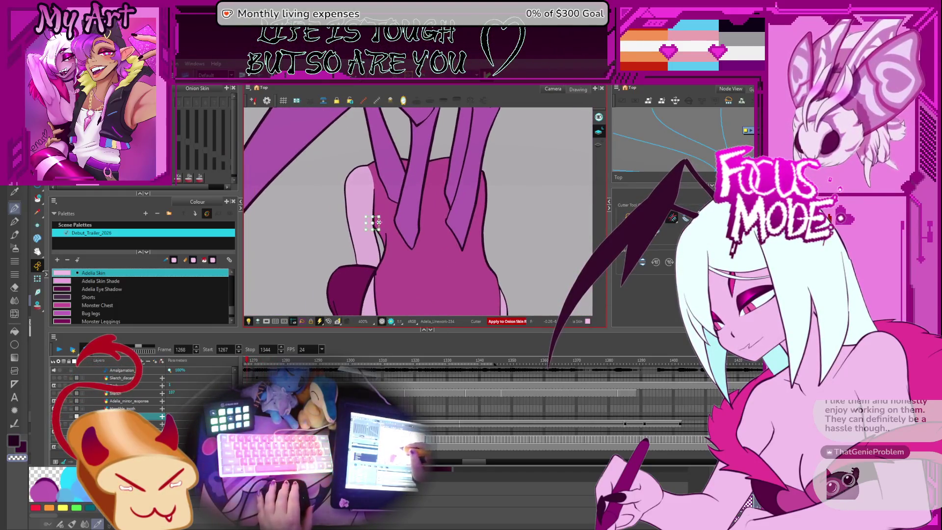
{"action": "scroll", "coordinate": [371, 223], "scroll_direction": "up", "scroll_amount": 1}
{"action": "key", "text": "period"}
{"action": "key", "text": "period"}
{"action": "key", "text": "period"}
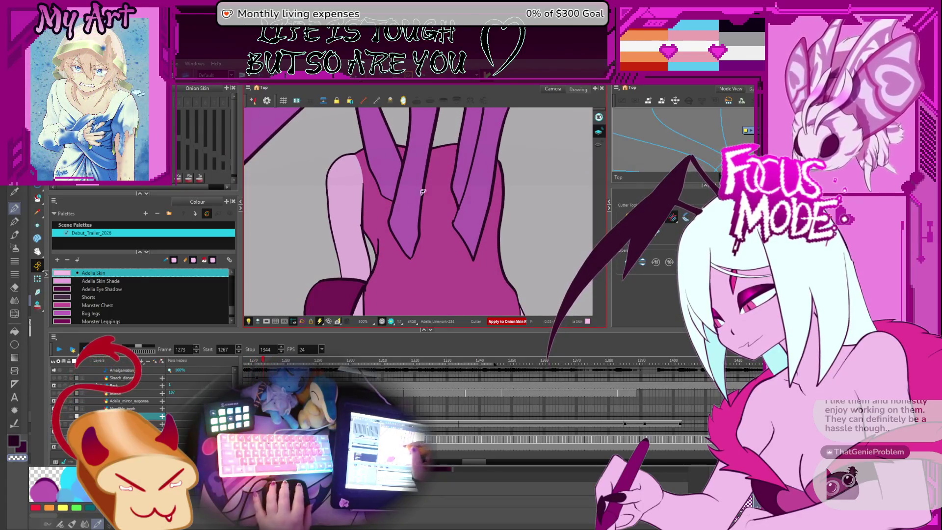
{"action": "scroll", "coordinate": [423, 192], "scroll_direction": "down", "scroll_amount": 5}
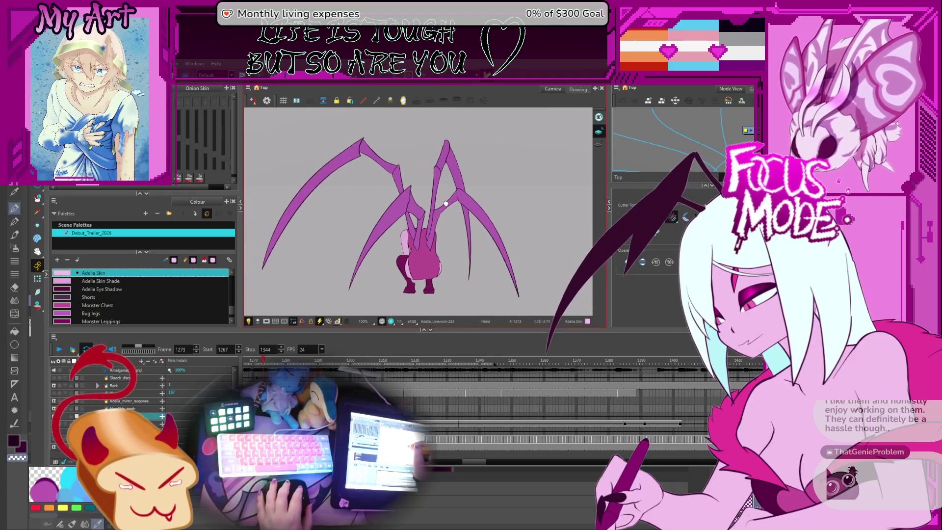
Shrink the timeline and widen the Camera view, then play the animation to watch the legs
{"action": "scroll", "coordinate": [448, 197], "scroll_direction": "up", "scroll_amount": 1}
{"action": "left_click_drag", "start_coordinate": [437, 342], "coordinate": [437, 395]}
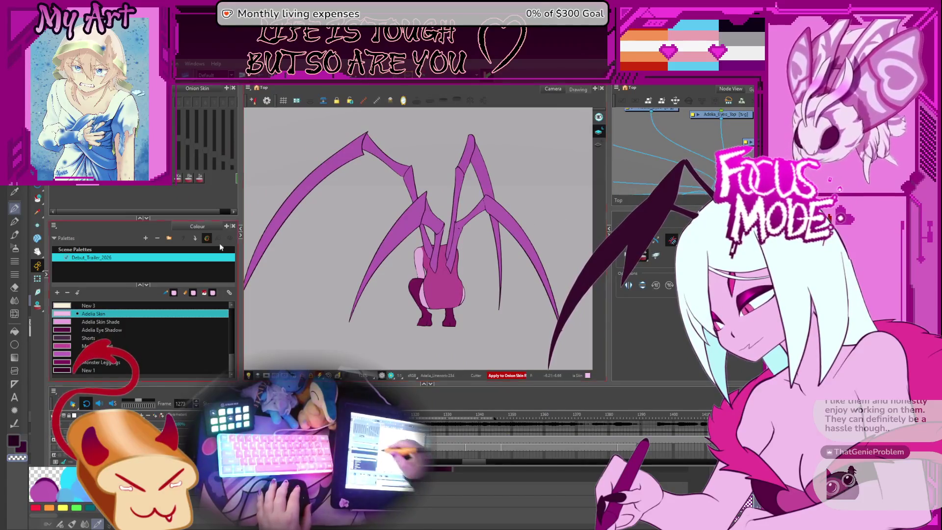
{"action": "left_click_drag", "start_coordinate": [238, 247], "coordinate": [194, 246]}
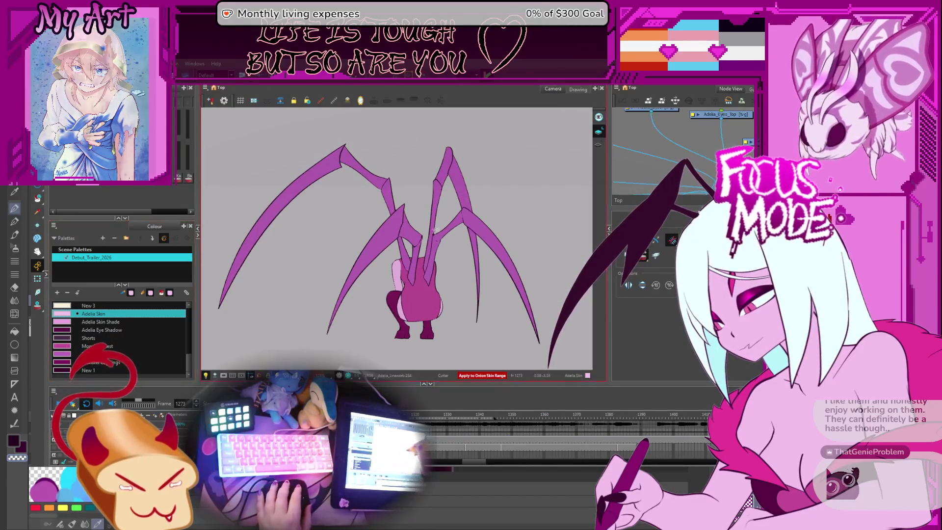
{"action": "mouse_move", "coordinate": [515, 220]}
{"action": "left_mouse_down"}
{"action": "mouse_move", "coordinate": [515, 213]}
{"action": "mouse_move", "coordinate": [517, 221]}
{"action": "left_mouse_up"}
{"action": "scroll", "coordinate": [514, 213], "scroll_direction": "up", "scroll_amount": 1}
{"action": "left_click", "coordinate": [67, 403]}
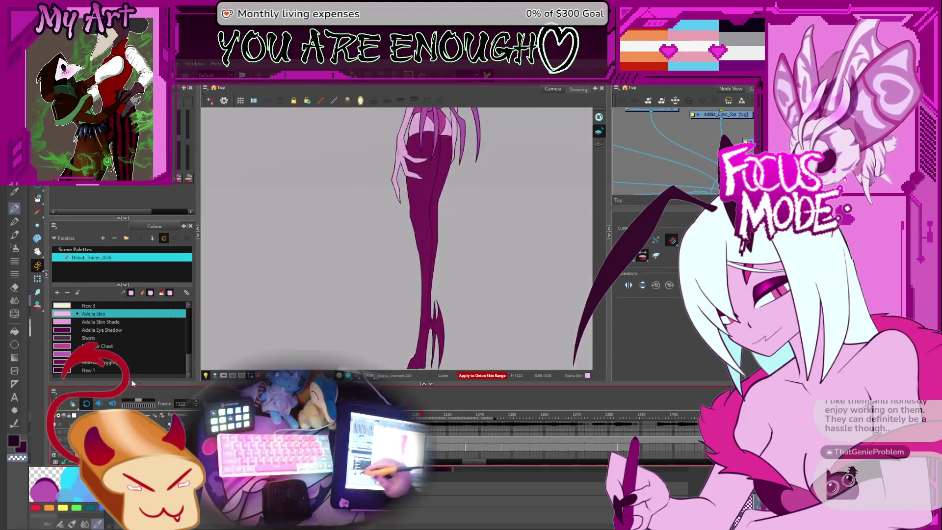
Zoom out and straighten the view, return to the crouched pose at frame 1304, and play it
{"action": "key", "text": "period"}
{"action": "key", "text": "period"}
{"action": "key", "text": "period"}
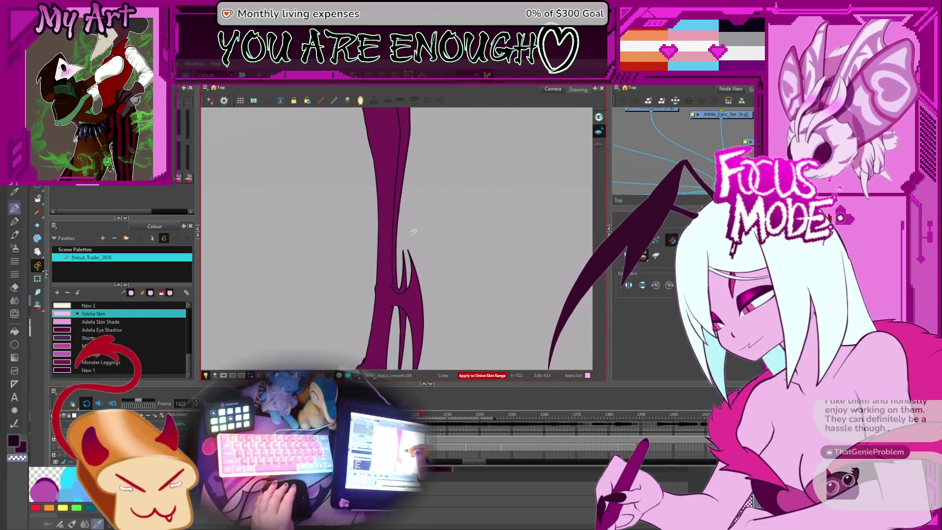
{"action": "scroll", "coordinate": [413, 244], "scroll_direction": "down", "scroll_amount": 5}
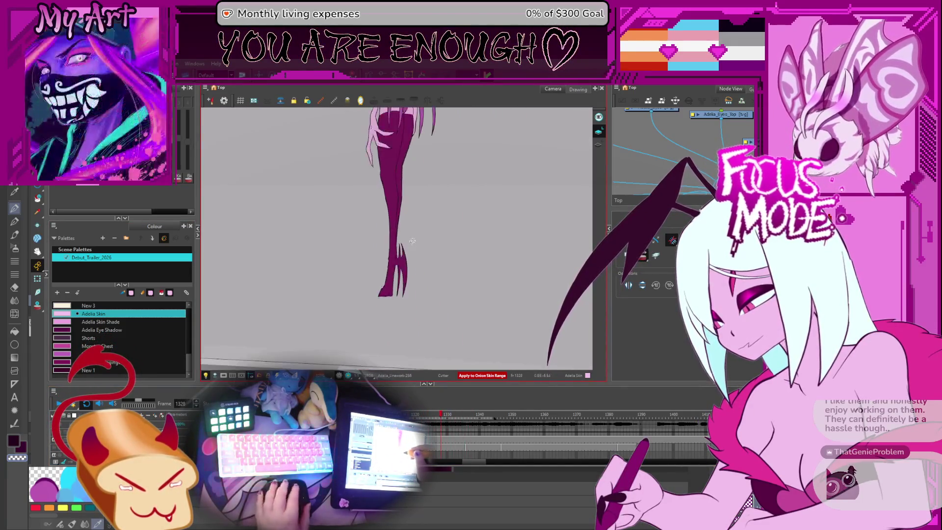
{"action": "key", "text": "ctrl+alt"}
{"action": "left_click_drag", "start_coordinate": [465, 254], "coordinate": [474, 321]}
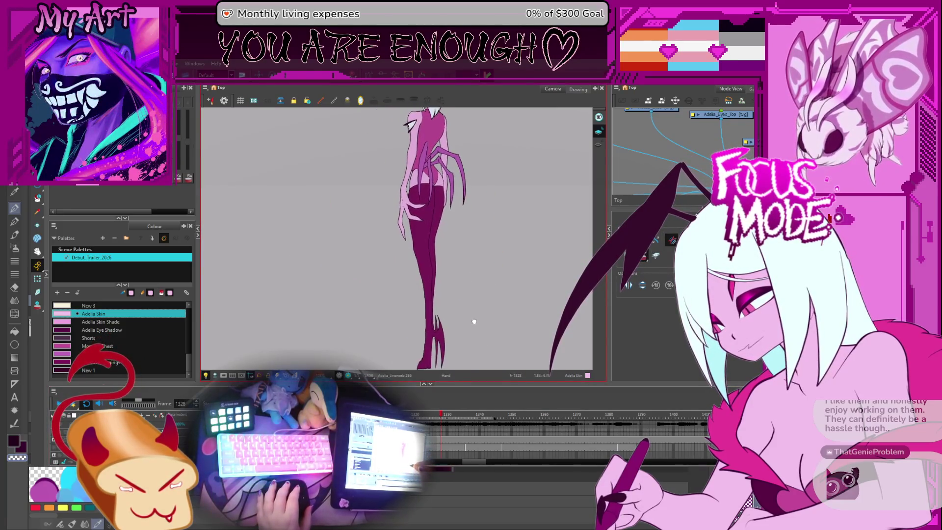
{"action": "key", "text": "comma"}
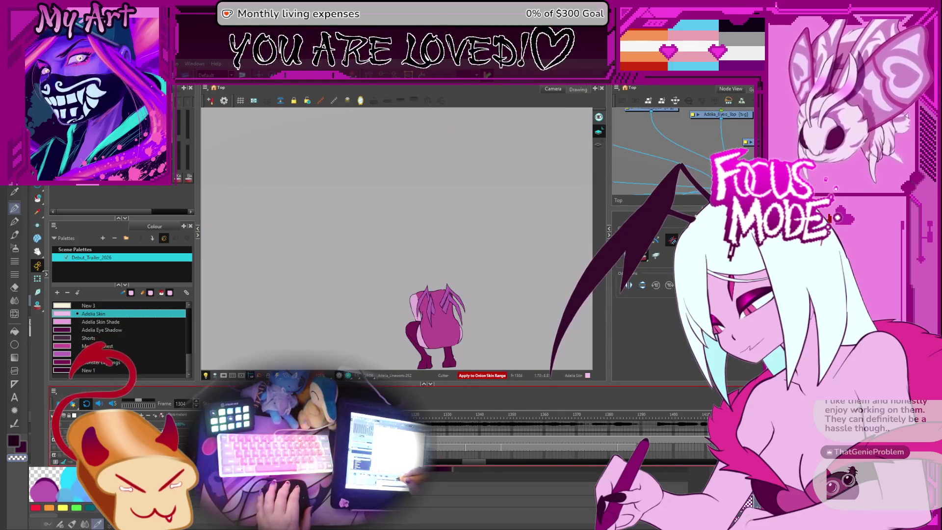
{"action": "left_click", "coordinate": [73, 404]}
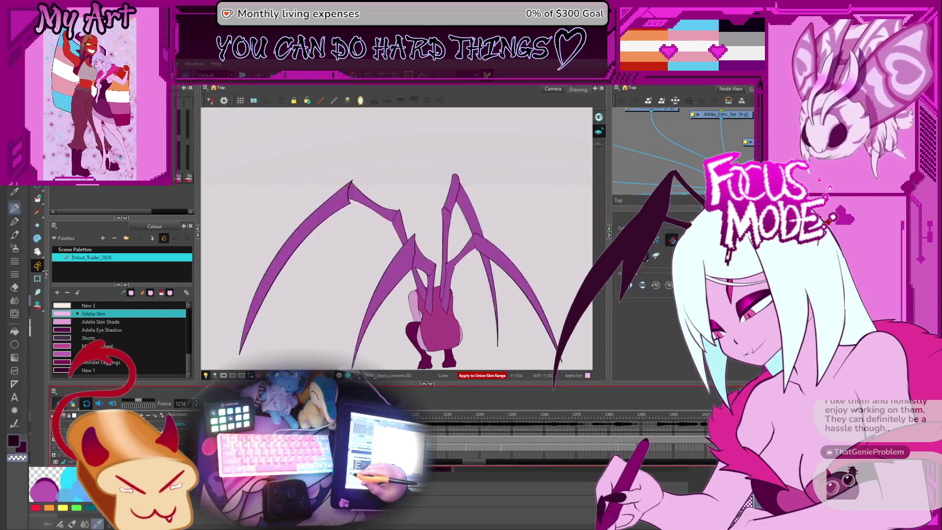
Stop playback, sample the Bug legs colour, and compare neighbouring leg poses
{"action": "key", "text": "space"}
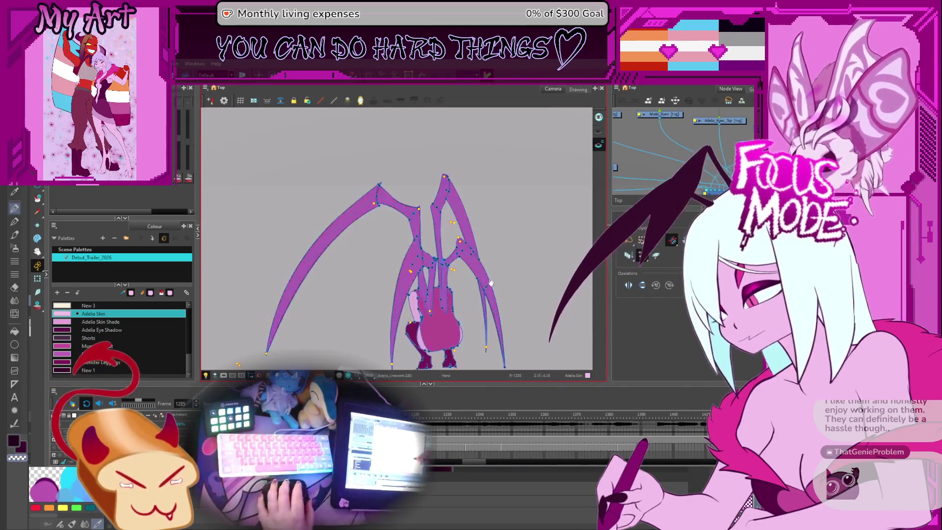
{"action": "scroll", "coordinate": [443, 230], "scroll_direction": "up", "scroll_amount": 2}
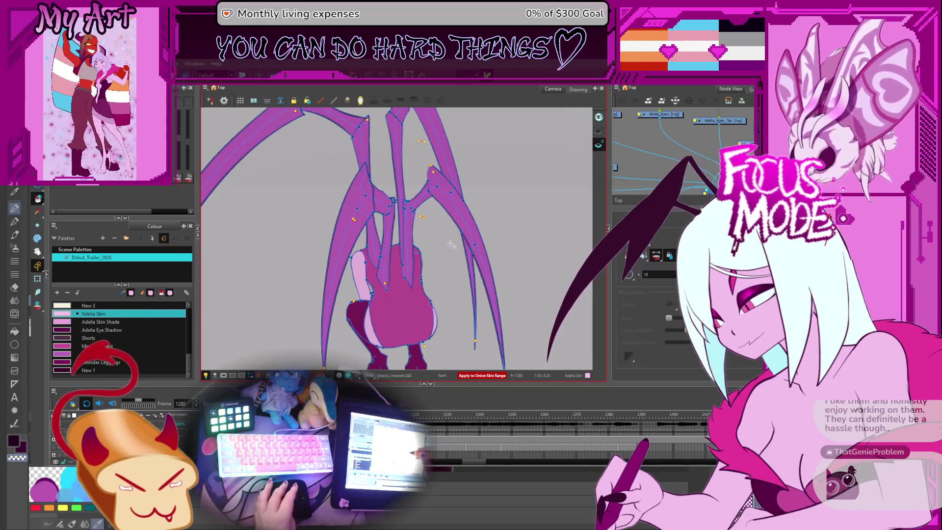
{"action": "key", "text": "period"}
{"action": "key", "text": "period"}
{"action": "key", "text": "period"}
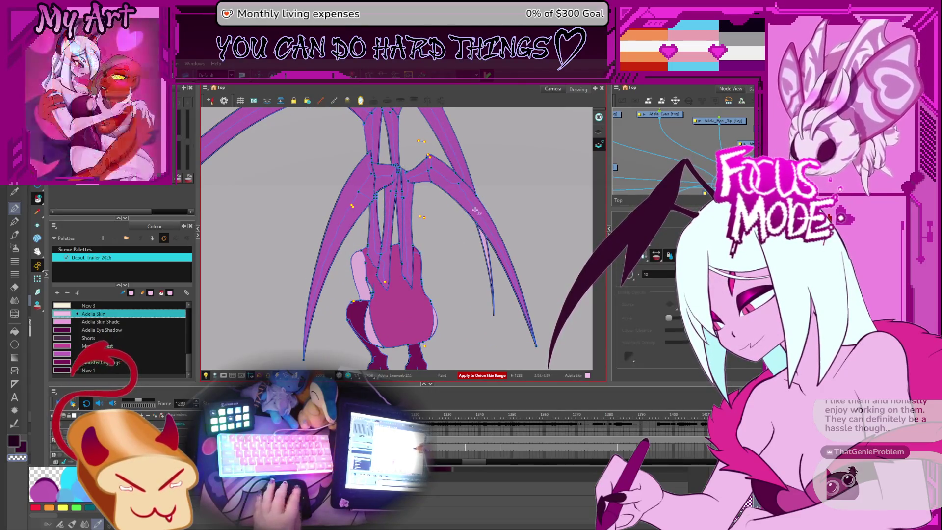
{"action": "left_click", "coordinate": [488, 243]}
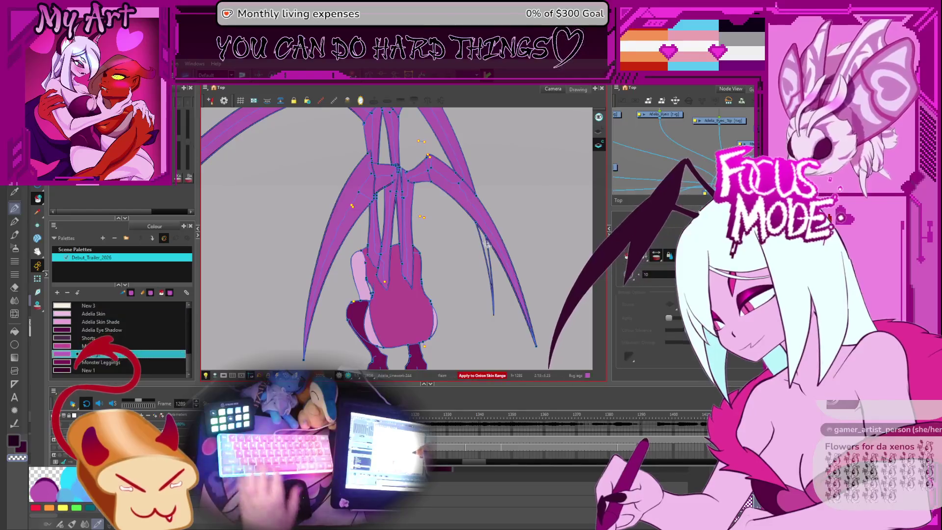
{"action": "key", "text": "comma"}
{"action": "key", "text": "comma"}
{"action": "key", "text": "comma"}
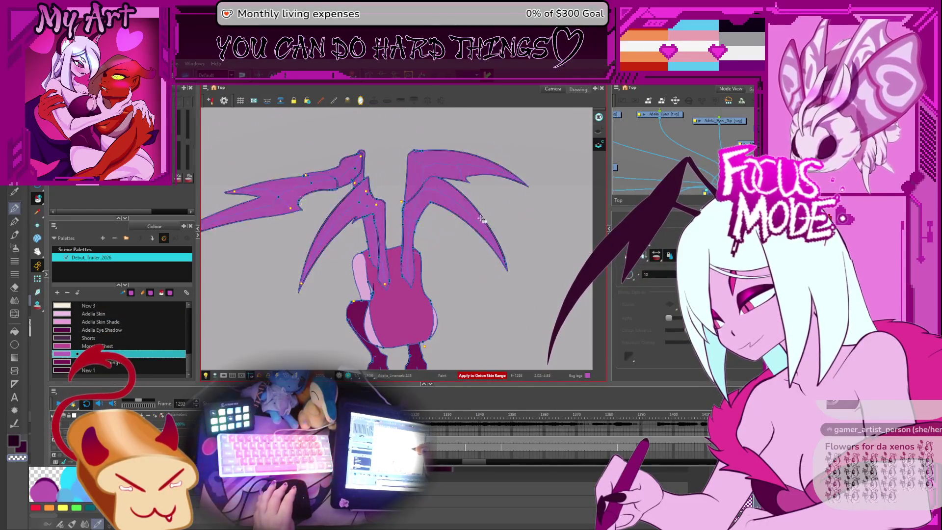
{"action": "key", "text": "period"}
{"action": "key", "text": "period"}
{"action": "key", "text": "period"}
{"action": "key", "text": "period"}
{"action": "key", "text": "period"}
{"action": "key", "text": "period"}
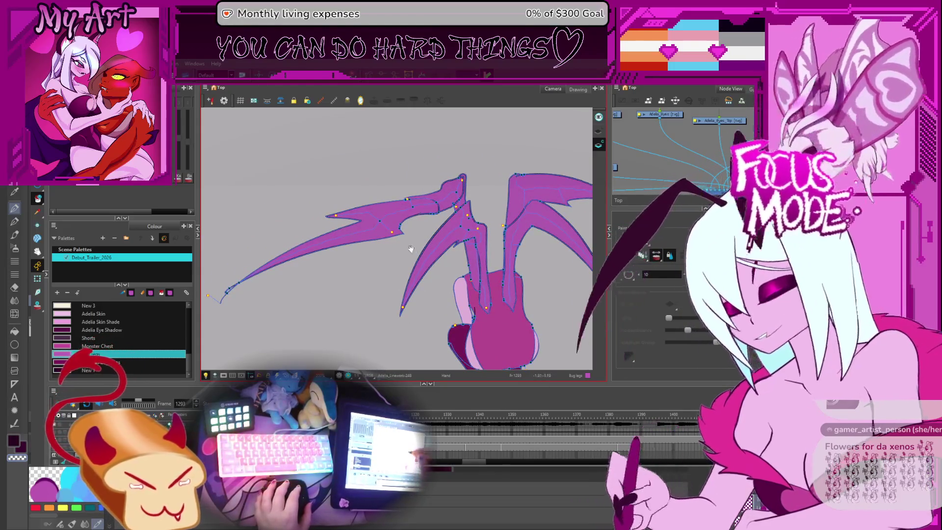
{"action": "key", "text": "comma"}
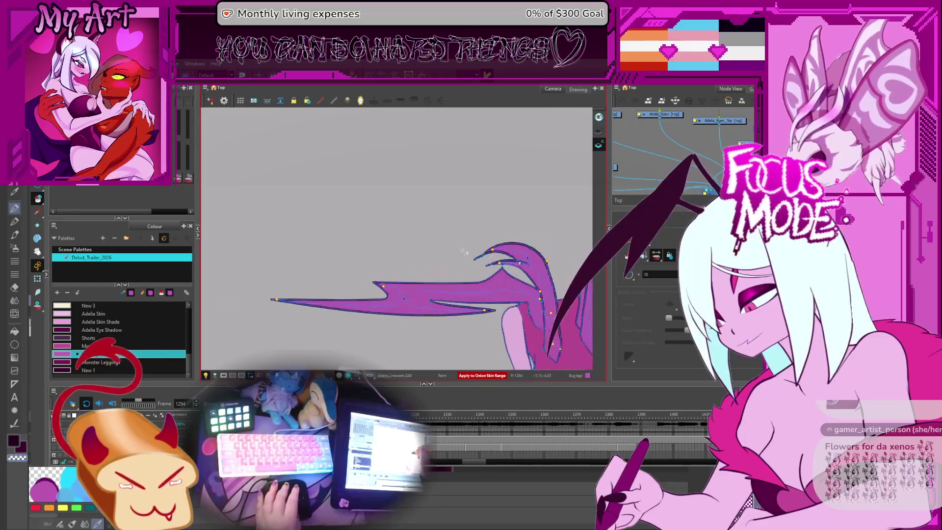
Step back through the earlier leg drawings to compare the leg tips
{"action": "scroll", "coordinate": [467, 269], "scroll_direction": "up", "scroll_amount": 5}
{"action": "scroll", "coordinate": [468, 269], "scroll_direction": "down", "scroll_amount": 5}
{"action": "key", "text": "comma"}
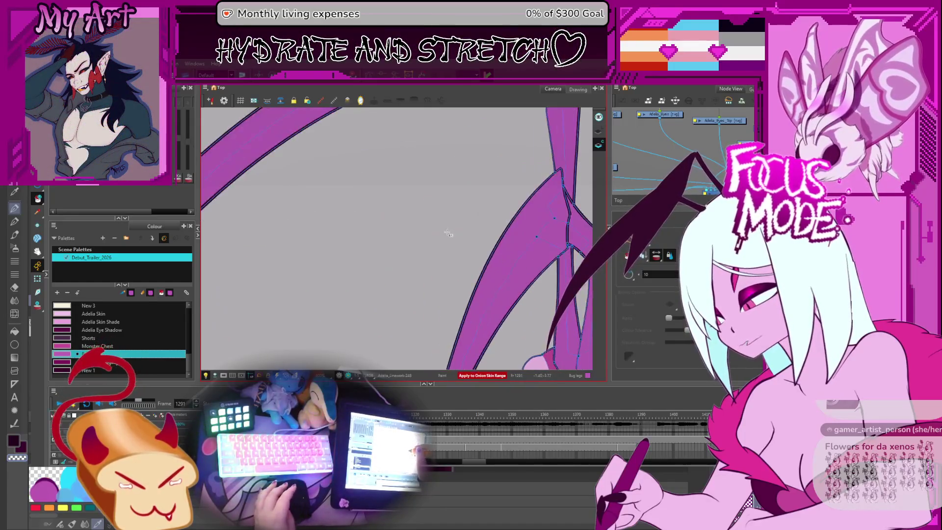
{"action": "key", "text": "comma"}
{"action": "key", "text": "comma"}
{"action": "key", "text": "comma"}
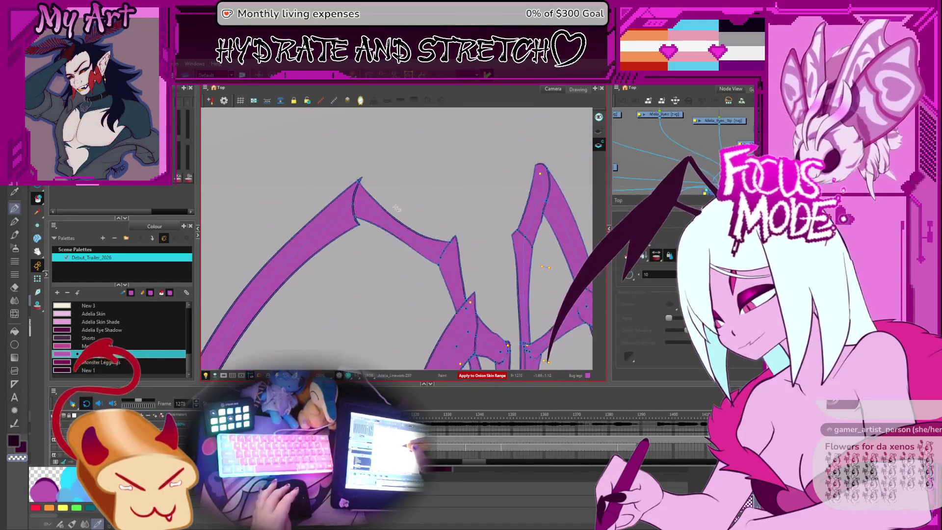
{"action": "key", "text": "comma"}
{"action": "scroll", "coordinate": [447, 263], "scroll_direction": "up", "scroll_amount": 4}
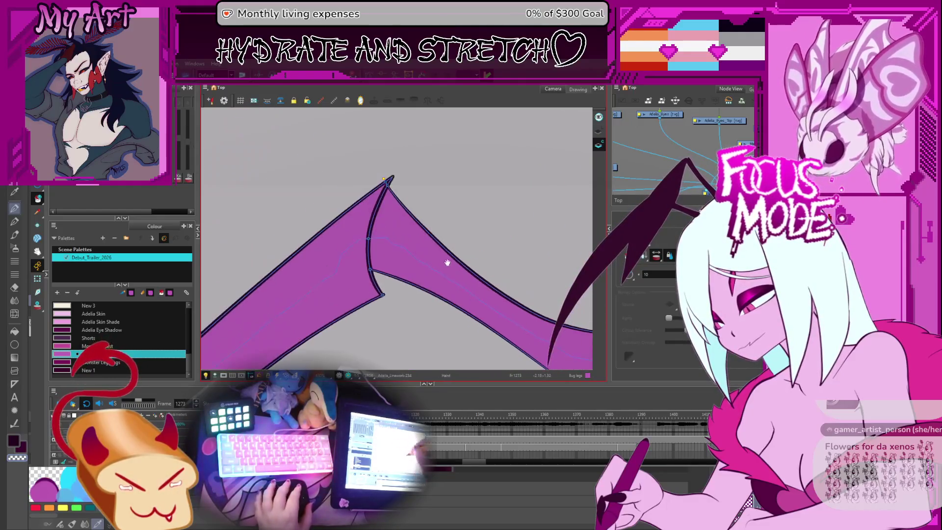
{"action": "key", "text": "comma"}
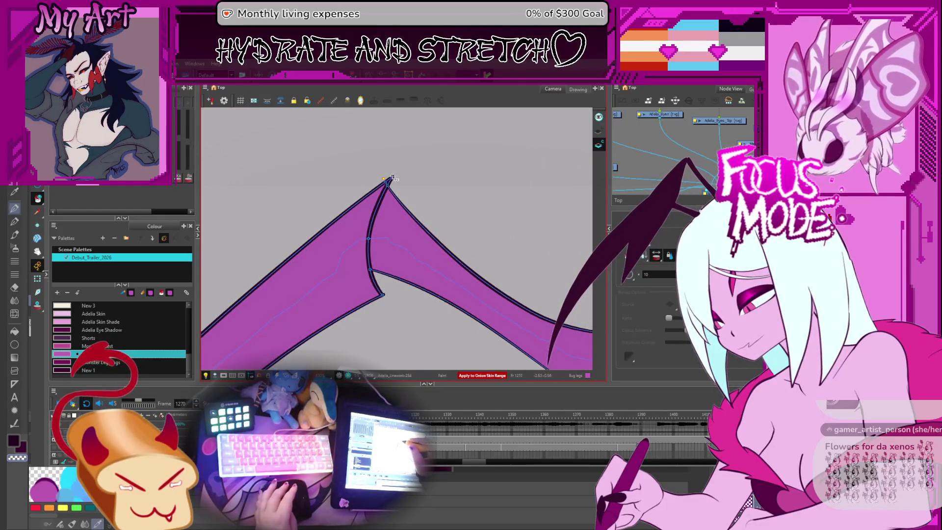
Advance through the next six leg drawings, then deselect the drawing
{"action": "key", "text": "period"}
{"action": "key", "text": "period"}
{"action": "key", "text": "period"}
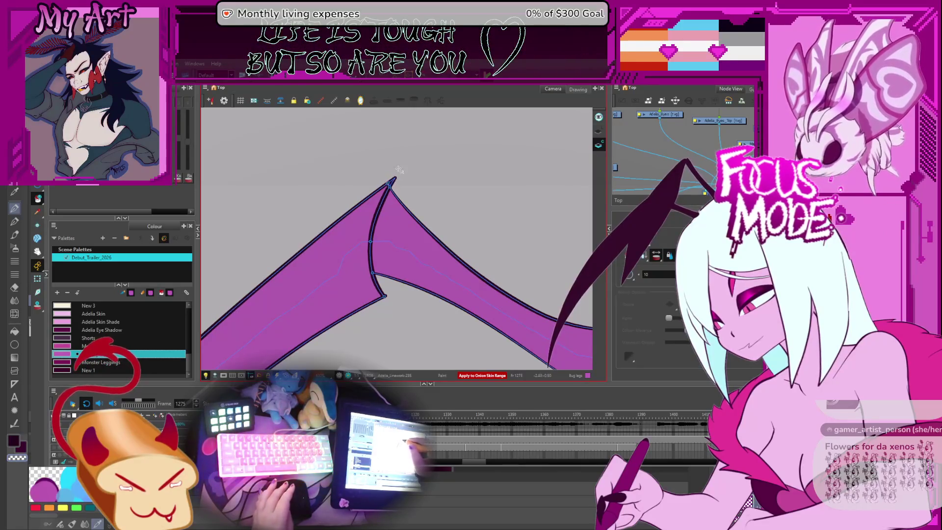
{"action": "key", "text": "period"}
{"action": "key", "text": "period"}
{"action": "key", "text": "period"}
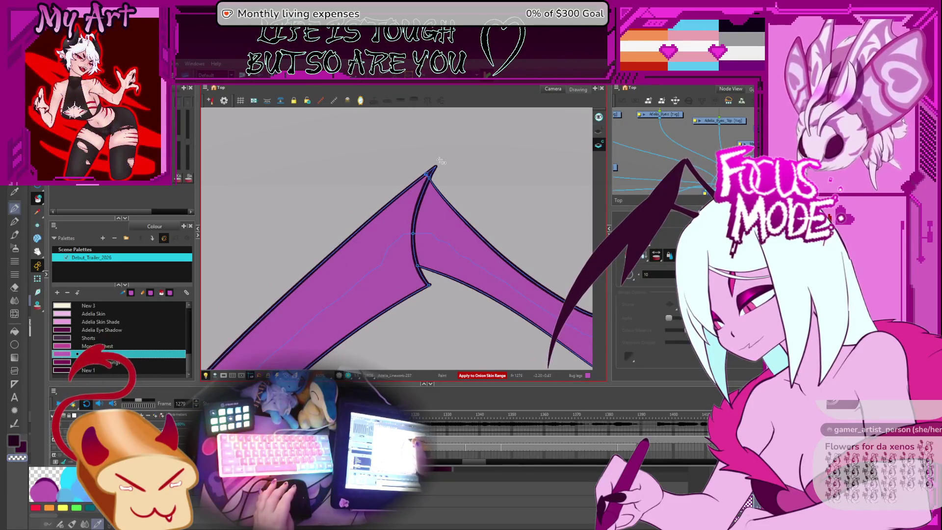
{"action": "key", "text": "period"}
{"action": "key", "text": "period"}
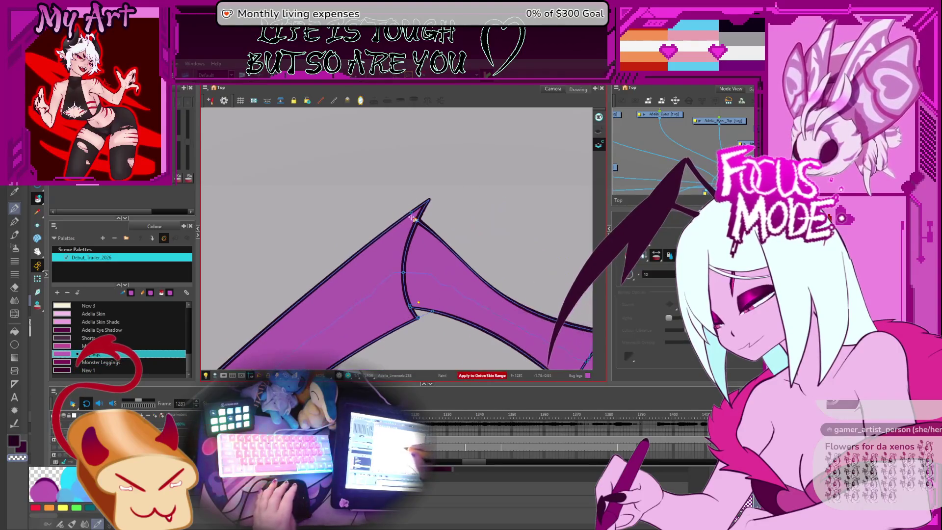
{"action": "key", "text": "period"}
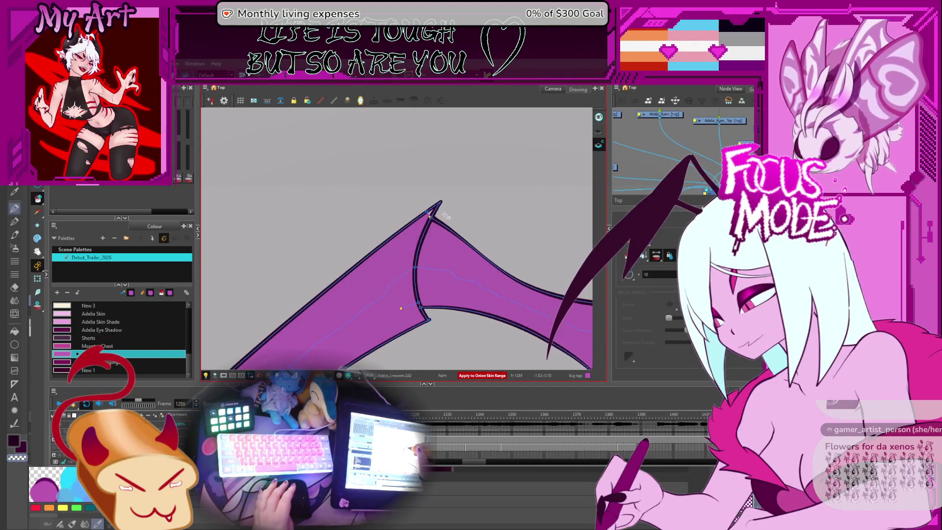
{"action": "key", "text": "period"}
{"action": "key", "text": "period"}
{"action": "key", "text": "period"}
{"action": "key", "text": "period"}
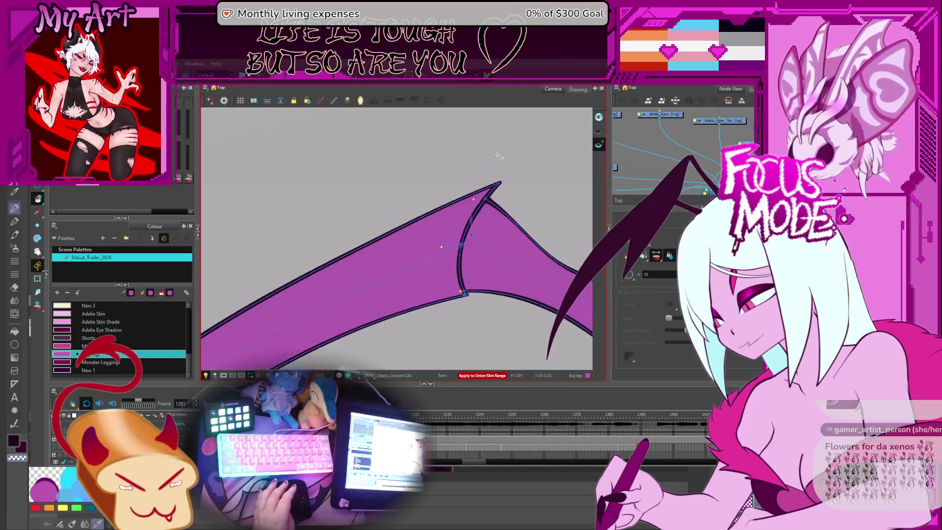
{"action": "key", "text": "period"}
{"action": "scroll", "coordinate": [443, 184], "scroll_direction": "down", "scroll_amount": 5}
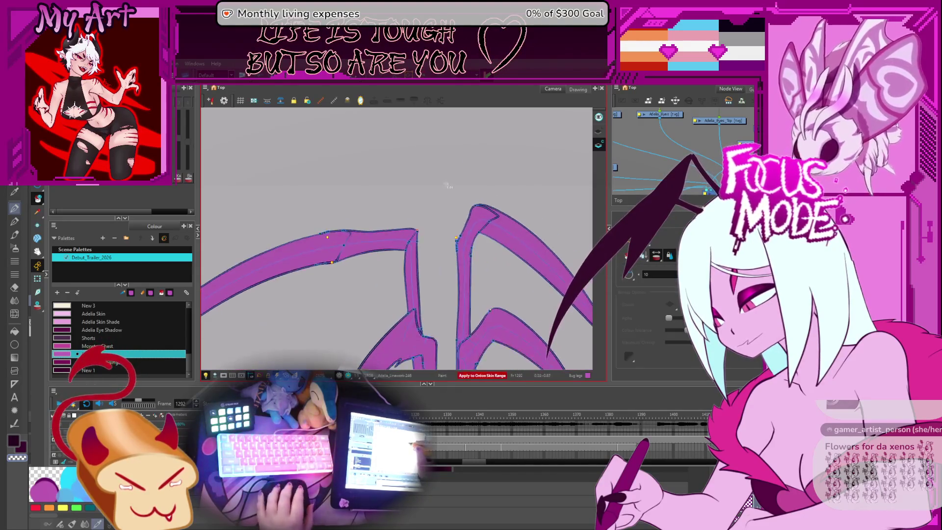
{"action": "scroll", "coordinate": [443, 183], "scroll_direction": "up", "scroll_amount": 3}
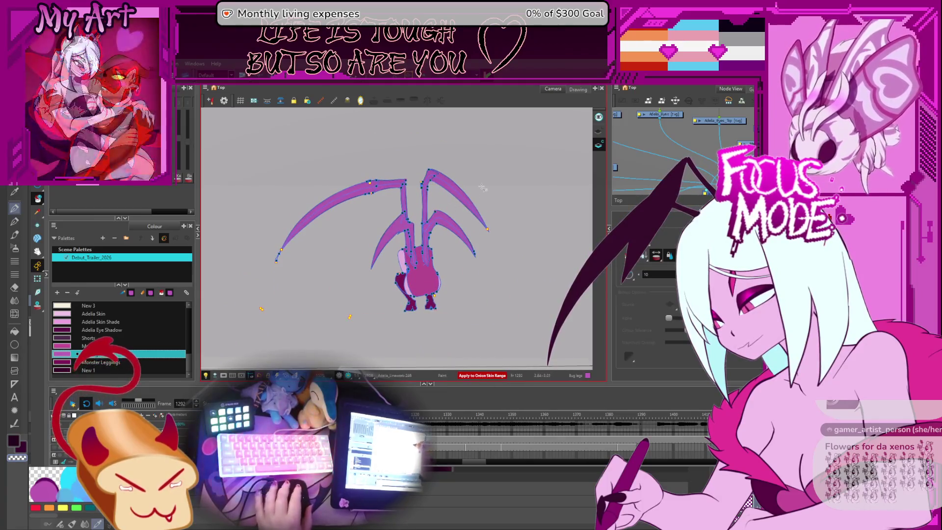
{"action": "scroll", "coordinate": [397, 317], "scroll_direction": "left", "scroll_amount": 2}
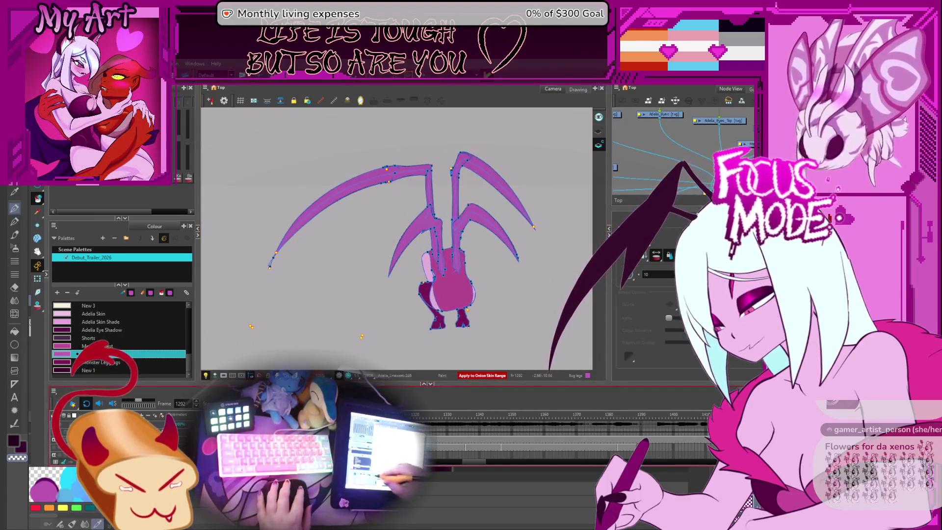
{"action": "key", "text": "Escape"}
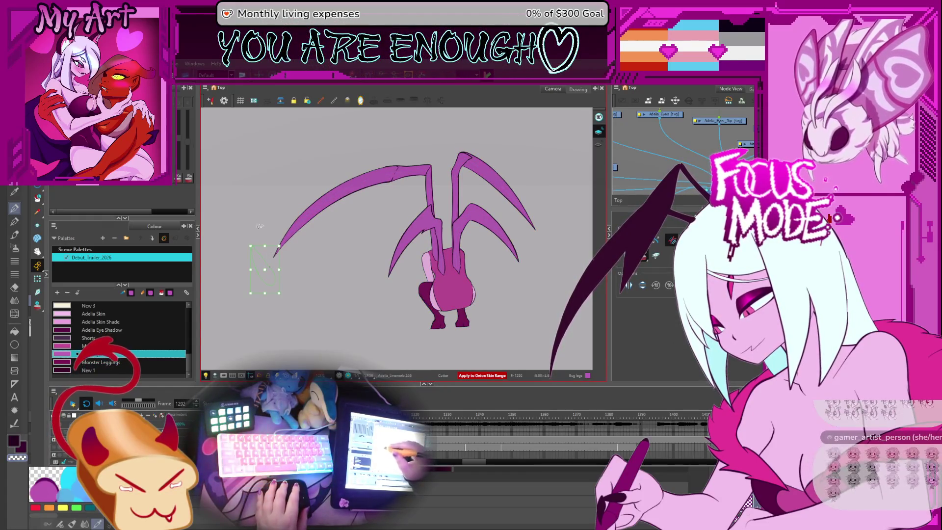
Flip between neighbouring leg poses and play back the spider-leg animation
{"action": "key", "text": "comma"}
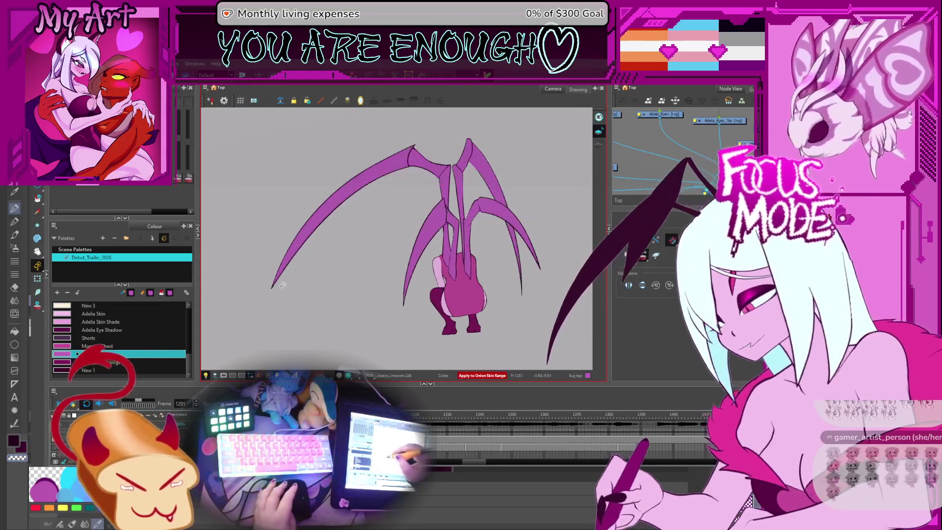
{"action": "key", "text": "period"}
{"action": "key", "text": "period"}
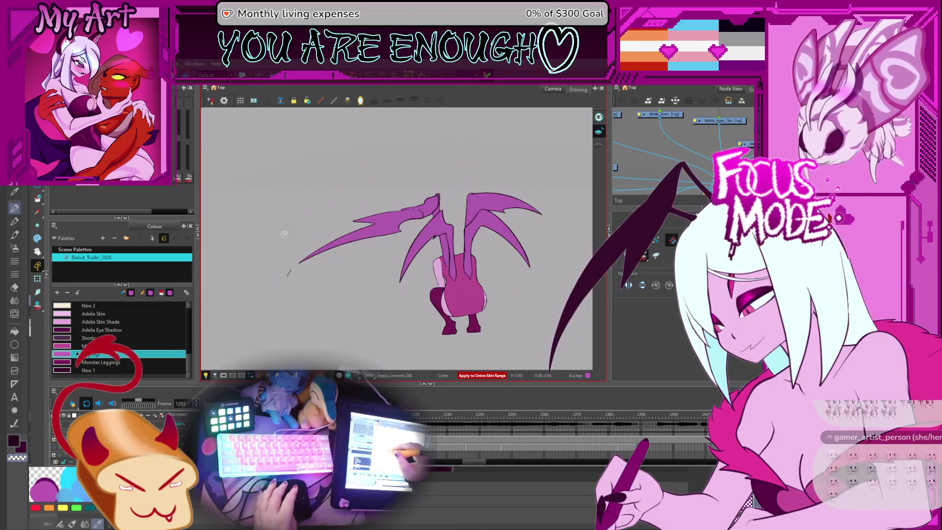
{"action": "key", "text": "comma"}
{"action": "key", "text": "period"}
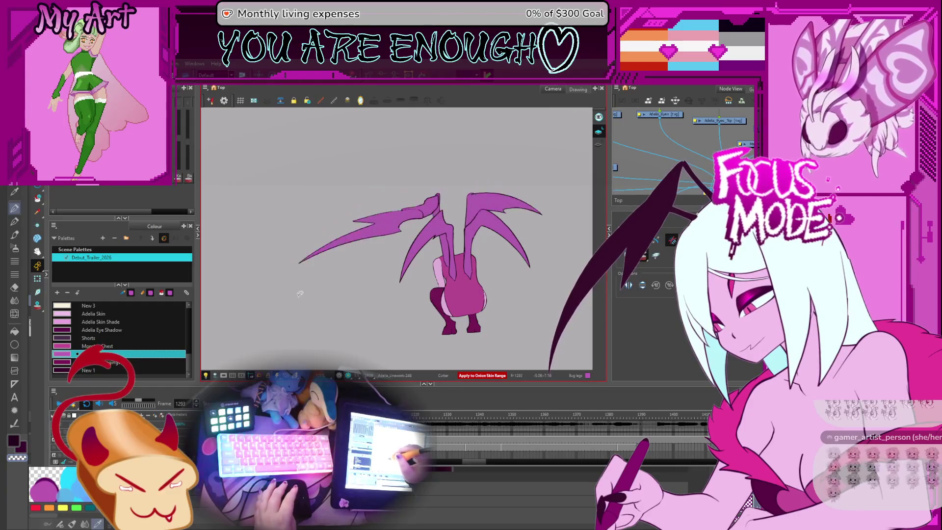
{"action": "key", "text": "period"}
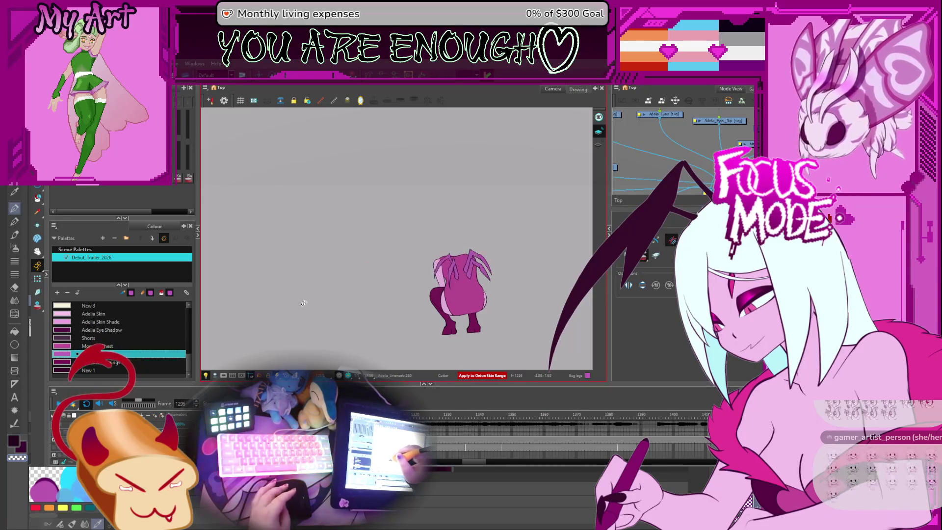
{"action": "key", "text": "Return"}
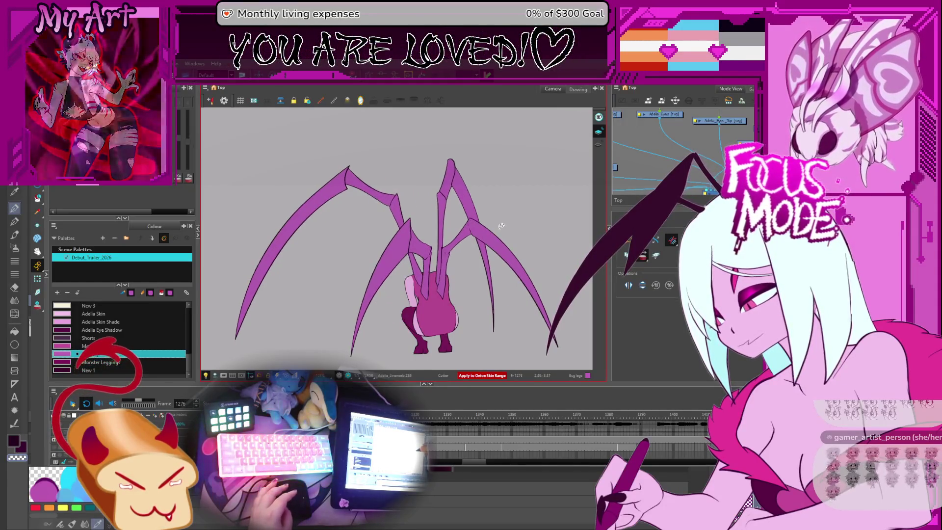
Zoom into the spider-leg joints, select all leg strokes to view their contours, then deselect
{"action": "scroll", "coordinate": [500, 226], "scroll_direction": "up", "scroll_amount": 10}
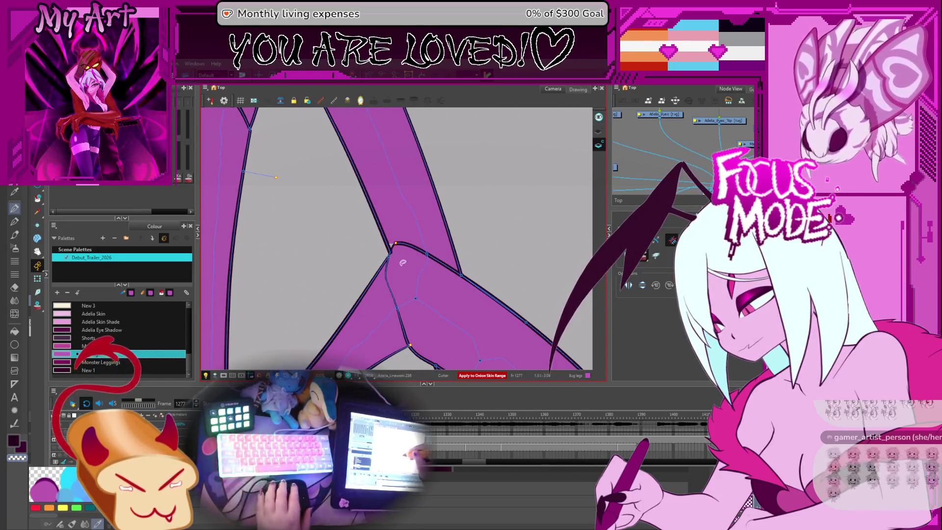
{"action": "scroll", "coordinate": [396, 253], "scroll_direction": "down", "scroll_amount": 10}
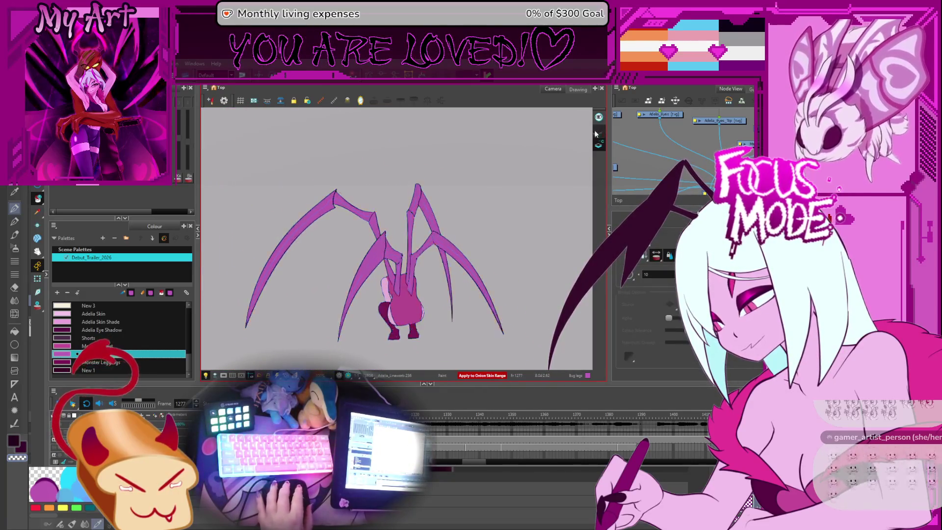
{"action": "scroll", "coordinate": [469, 170], "scroll_direction": "up", "scroll_amount": 5}
{"action": "scroll", "coordinate": [489, 185], "scroll_direction": "up", "scroll_amount": 5}
{"action": "scroll", "coordinate": [501, 255], "scroll_direction": "right", "scroll_amount": 3}
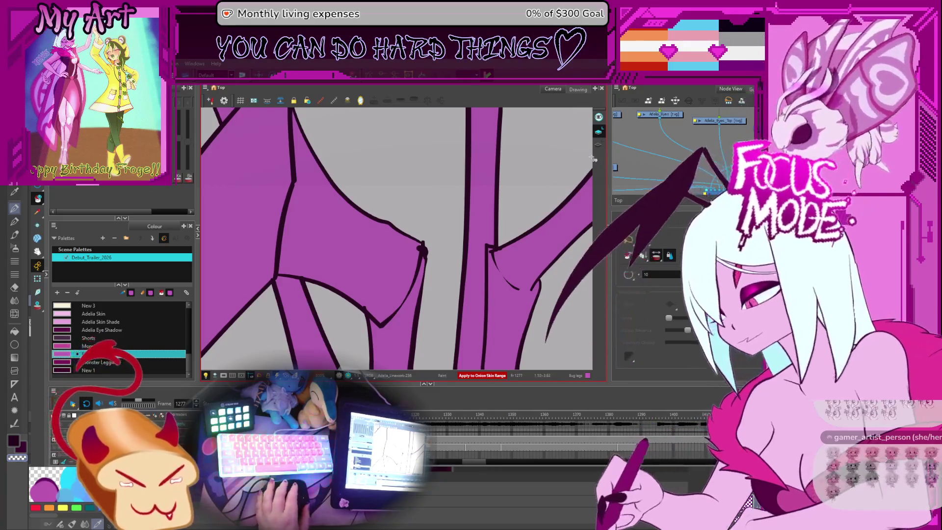
{"action": "key", "text": "alt+q"}
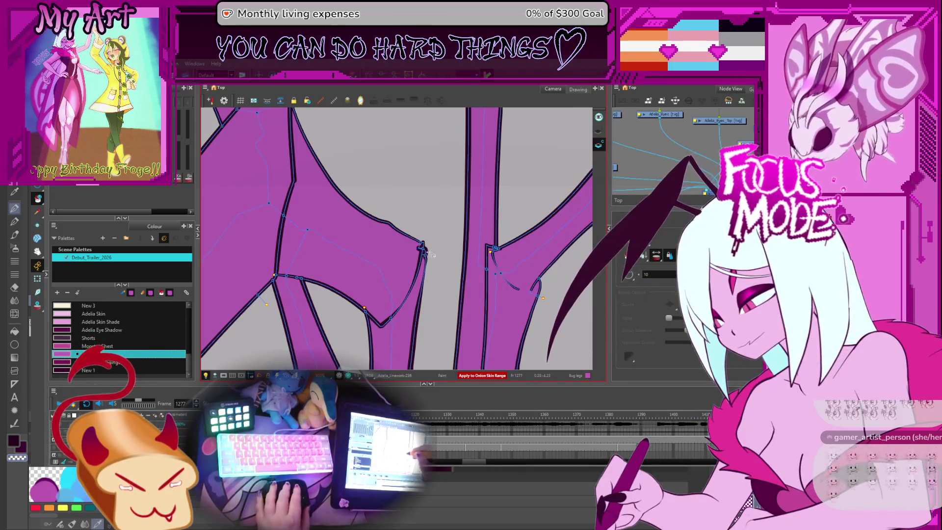
{"action": "key", "text": "comma"}
{"action": "key", "text": "comma"}
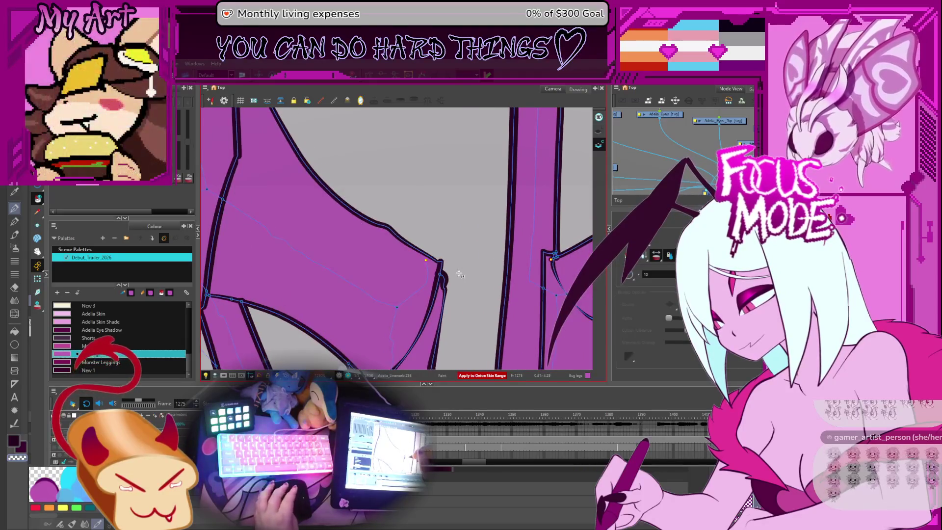
{"action": "key", "text": "1"}
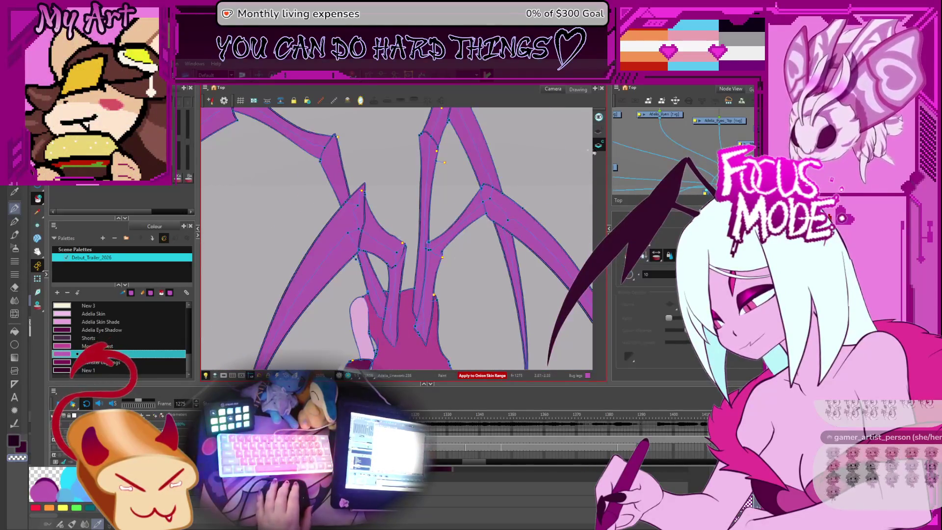
{"action": "key", "text": "Escape"}
Flip through neighbouring leg drawings to compare poses, ending on frame 1293
{"action": "key", "text": "comma"}
{"action": "key", "text": "comma"}
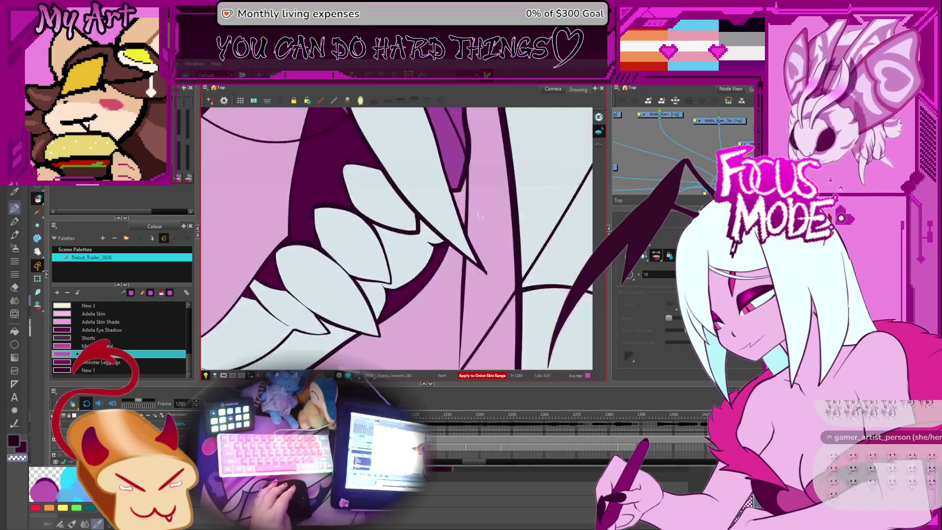
{"action": "key", "text": "period"}
{"action": "key", "text": "period"}
{"action": "key", "text": "comma"}
{"action": "key", "text": "period"}
{"action": "key", "text": "period"}
{"action": "key", "text": "period"}
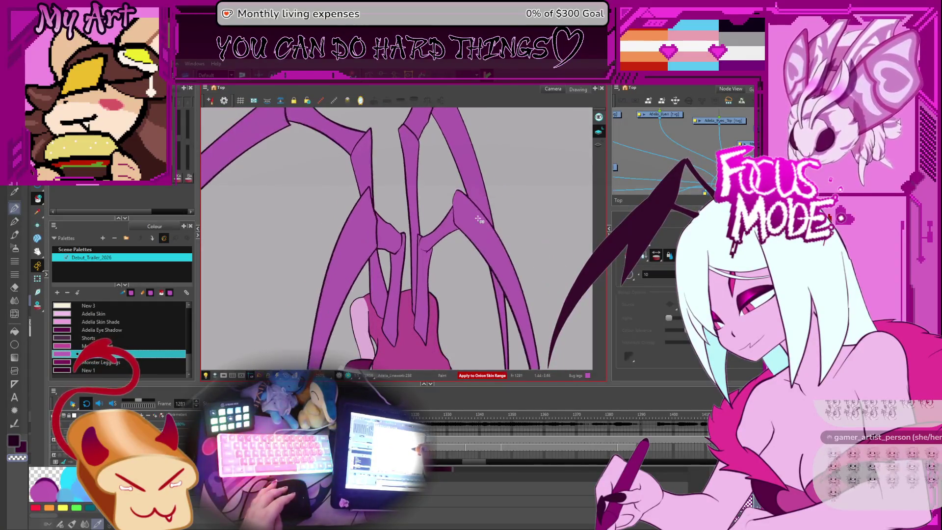
{"action": "key", "text": "period"}
{"action": "key", "text": "period"}
{"action": "key", "text": "comma"}
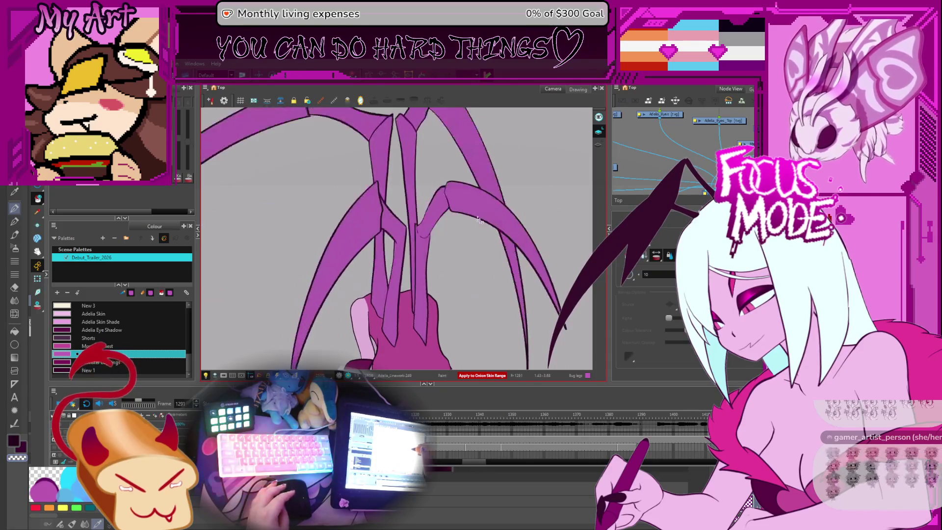
{"action": "key", "text": "comma"}
{"action": "key", "text": "period"}
{"action": "key", "text": "period"}
{"action": "key", "text": "period"}
{"action": "key", "text": "period"}
{"action": "key", "text": "comma"}
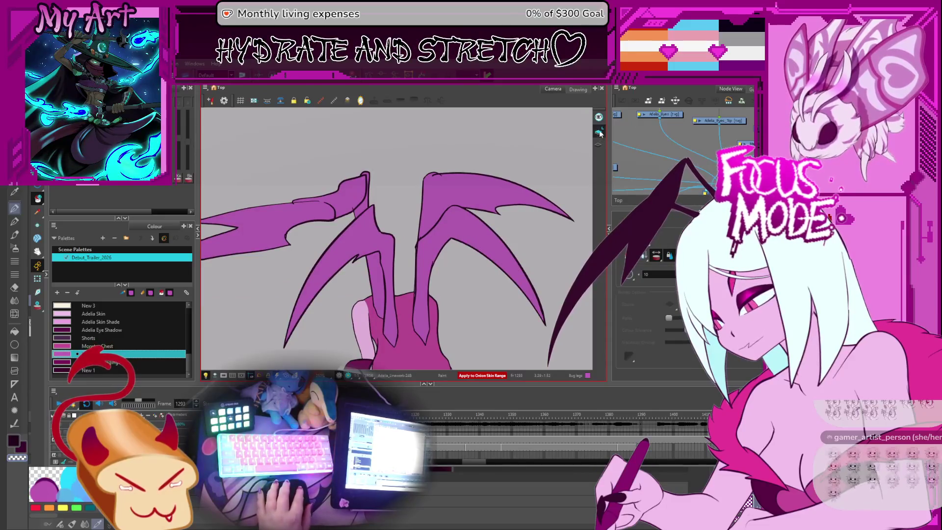
Zoom onto the upper-left leg tip and cut a small bit of its outline
{"action": "key", "text": "2"}
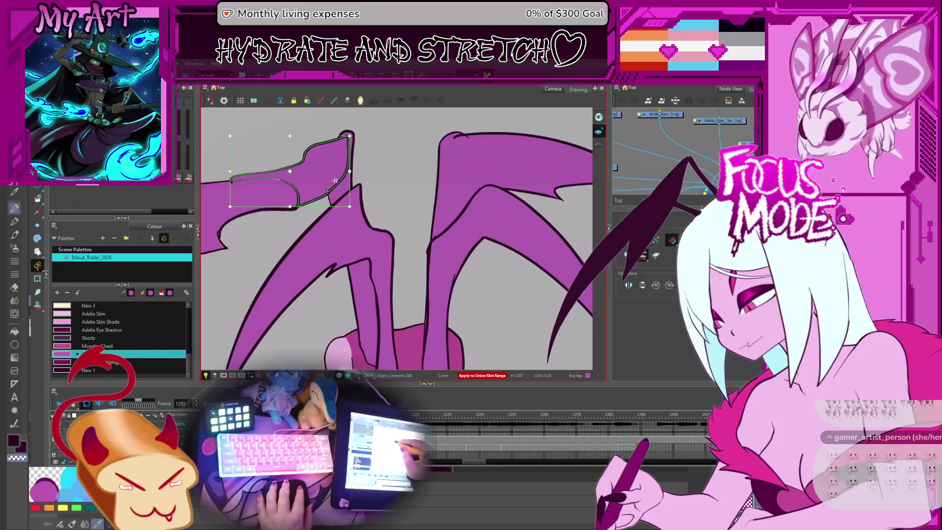
{"action": "left_click_drag", "start_coordinate": [343, 169], "coordinate": [374, 197]}
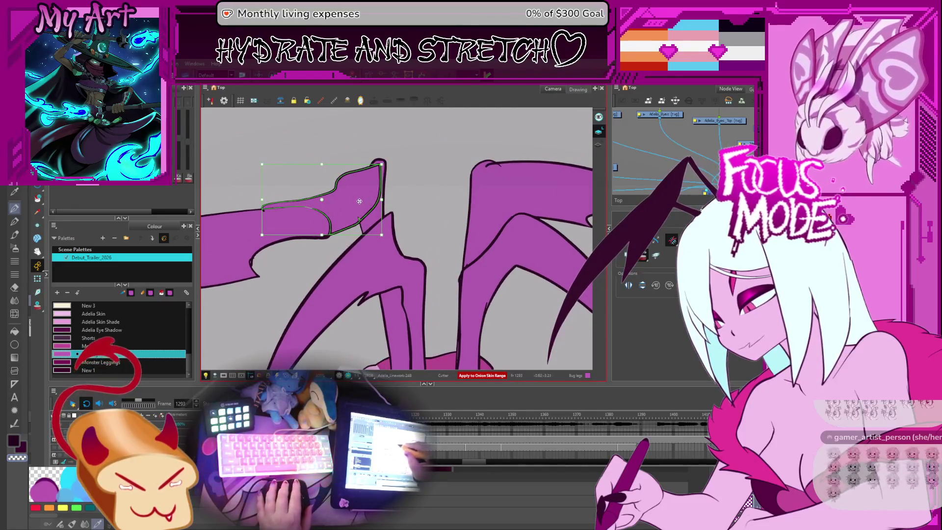
{"action": "key", "text": "Escape"}
{"action": "key", "text": "2"}
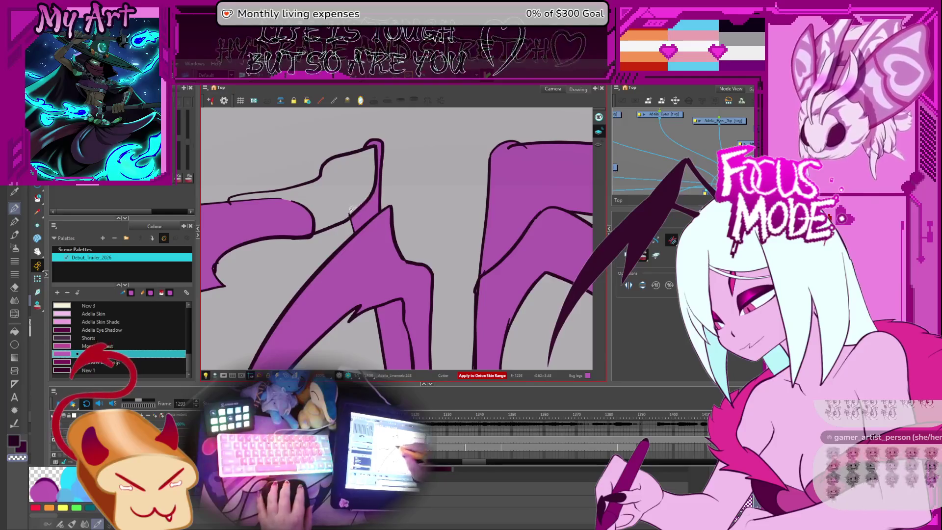
{"action": "left_click_drag", "start_coordinate": [519, 142], "coordinate": [532, 153]}
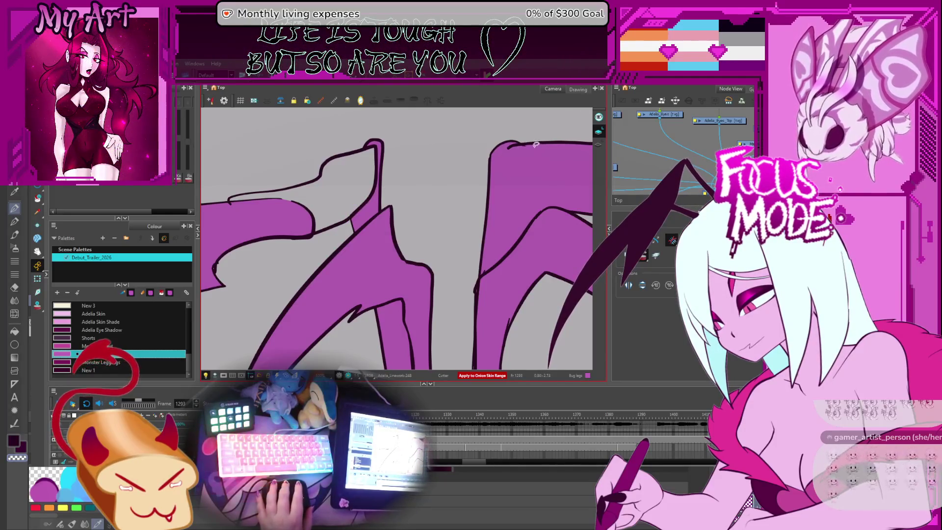
Fill the empty upper-left leg tip with magenta on frame 1293
{"action": "left_click", "coordinate": [596, 146]}
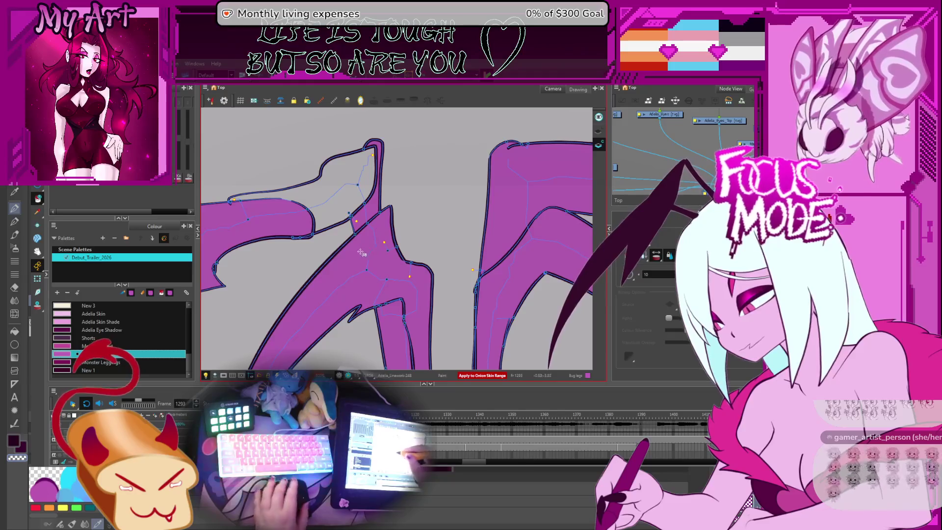
{"action": "key", "text": "comma"}
{"action": "key", "text": "period"}
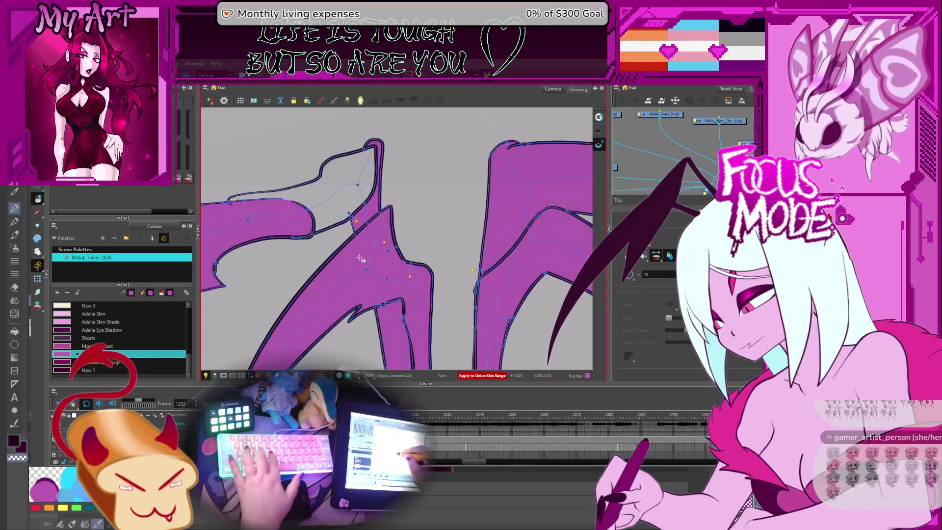
{"action": "left_click", "coordinate": [349, 193]}
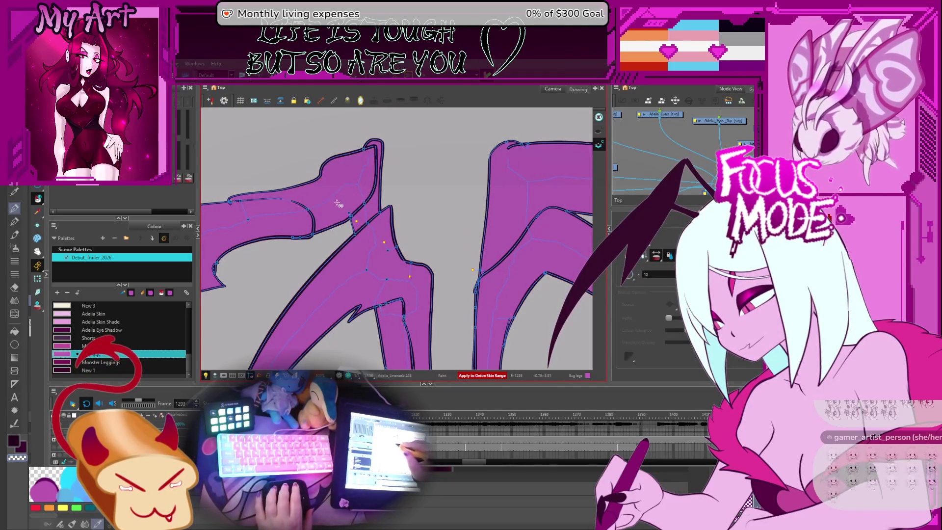
Compare frame 1293 with its neighbouring drawings, selecting all its strokes
{"action": "key", "text": "comma"}
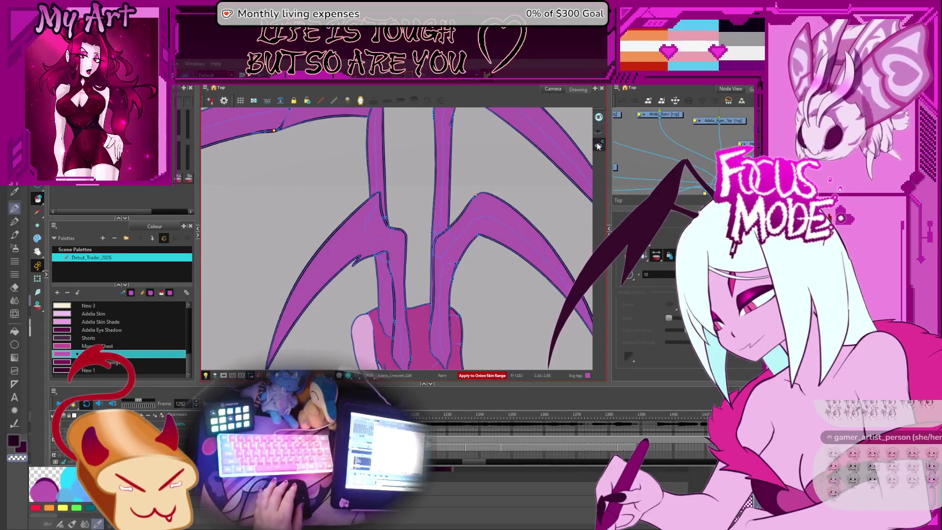
{"action": "key", "text": "period"}
{"action": "key", "text": "period"}
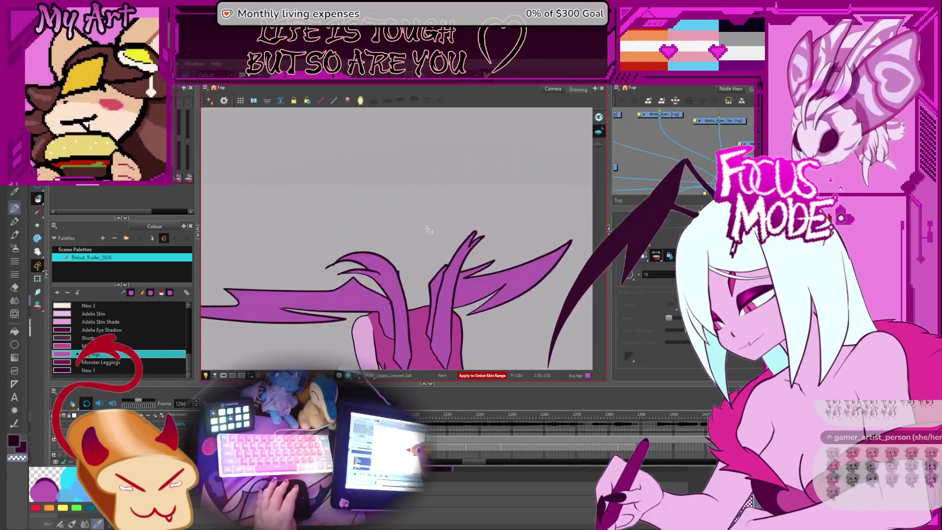
{"action": "key", "text": "comma"}
{"action": "key", "text": "ctrl+a"}
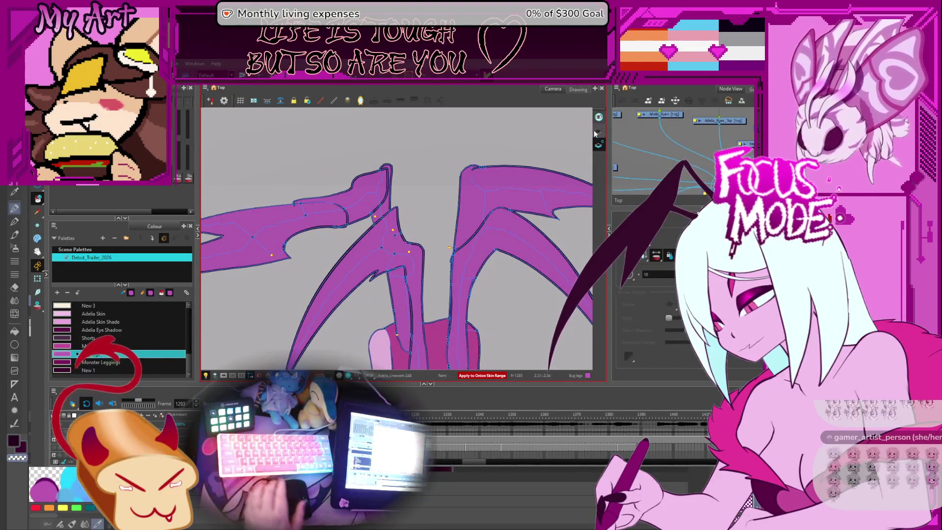
{"action": "key", "text": "comma"}
{"action": "key", "text": "period"}
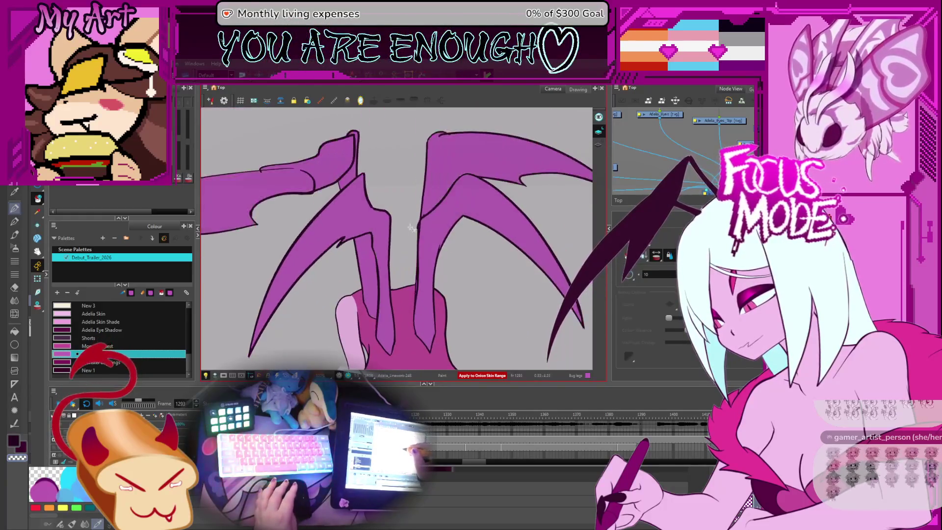
{"action": "key", "text": "comma"}
Step back through earlier leg drawings to check the motion, reaching frame 1289
{"action": "key", "text": "comma"}
{"action": "key", "text": "period"}
{"action": "key", "text": "comma"}
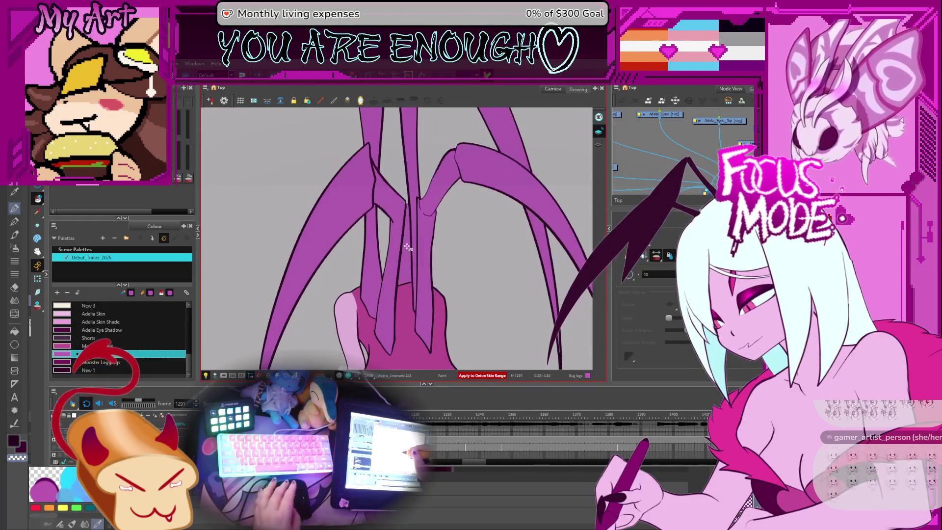
{"action": "key", "text": "comma"}
{"action": "key", "text": "period"}
{"action": "key", "text": "comma"}
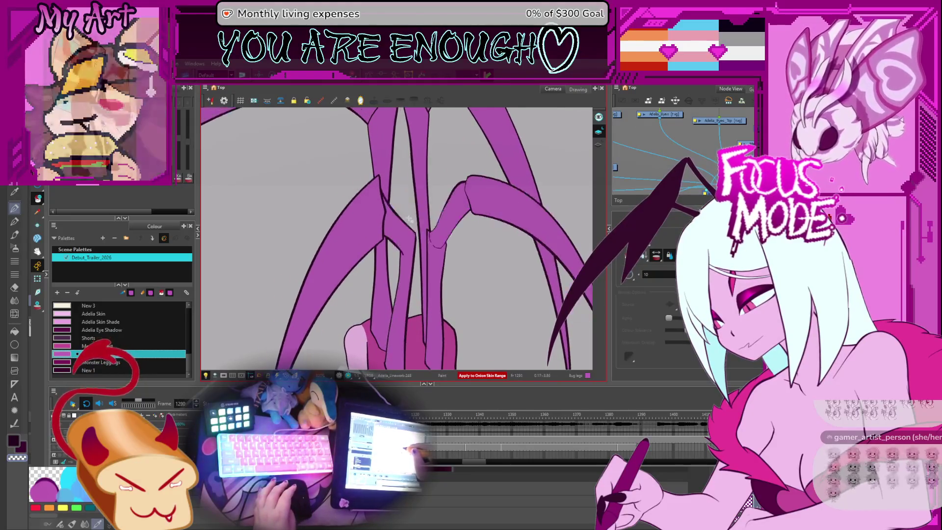
{"action": "key", "text": "comma"}
{"action": "key", "text": "comma"}
{"action": "key", "text": "period"}
{"action": "key", "text": "comma"}
{"action": "key", "text": "period"}
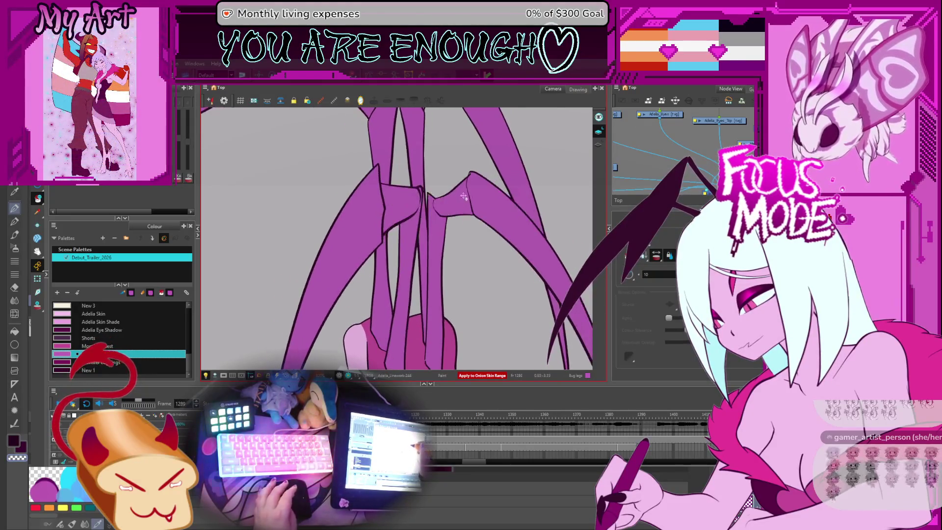
Fill the knee tip purple and draw a line closing the knee's open fill edge
{"action": "left_click_drag", "start_coordinate": [484, 158], "coordinate": [430, 202]}
{"action": "scroll", "coordinate": [418, 217], "scroll_direction": "up", "scroll_amount": 2}
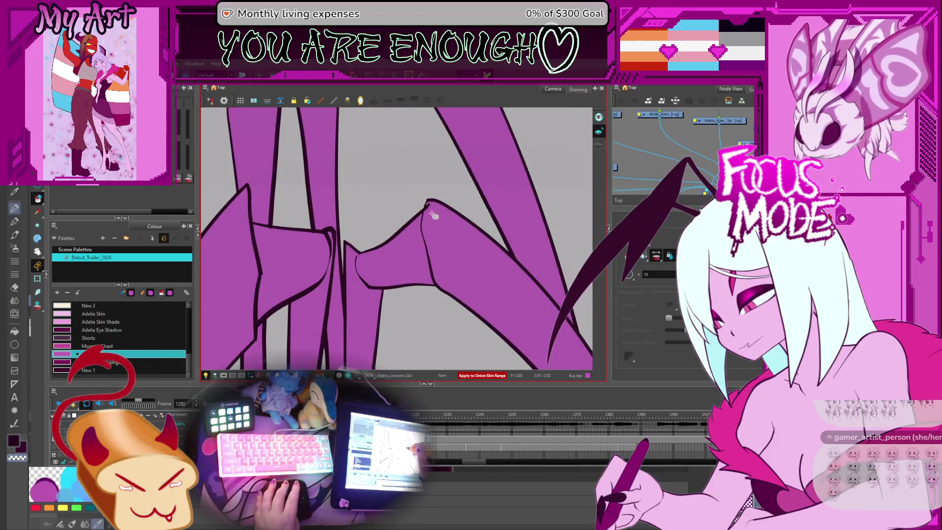
{"action": "left_click", "coordinate": [432, 217]}
{"action": "left_click", "coordinate": [426, 216]}
{"action": "left_click", "coordinate": [433, 217]}
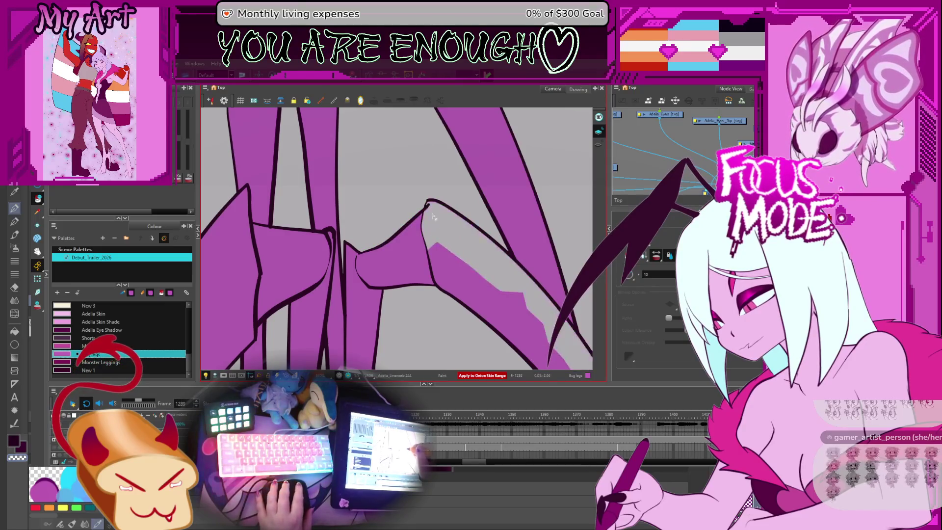
{"action": "key", "text": "2"}
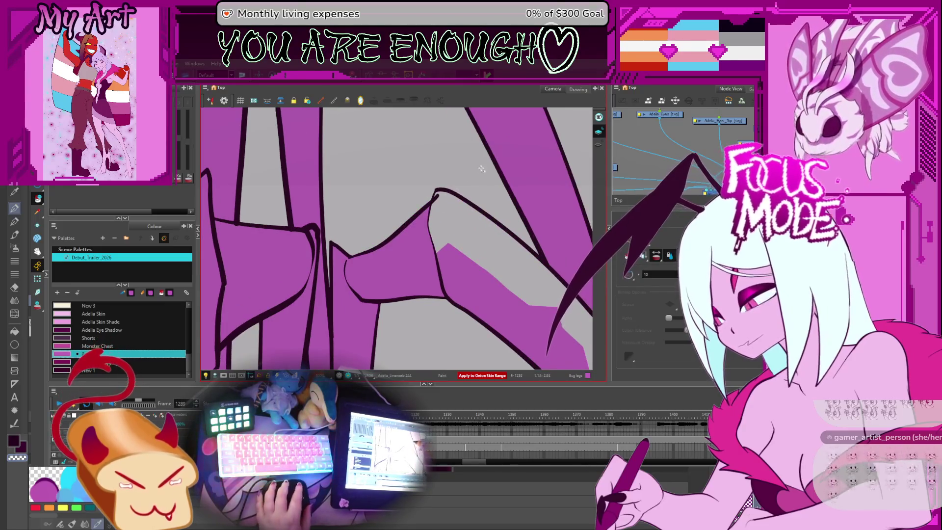
{"action": "key", "text": "2"}
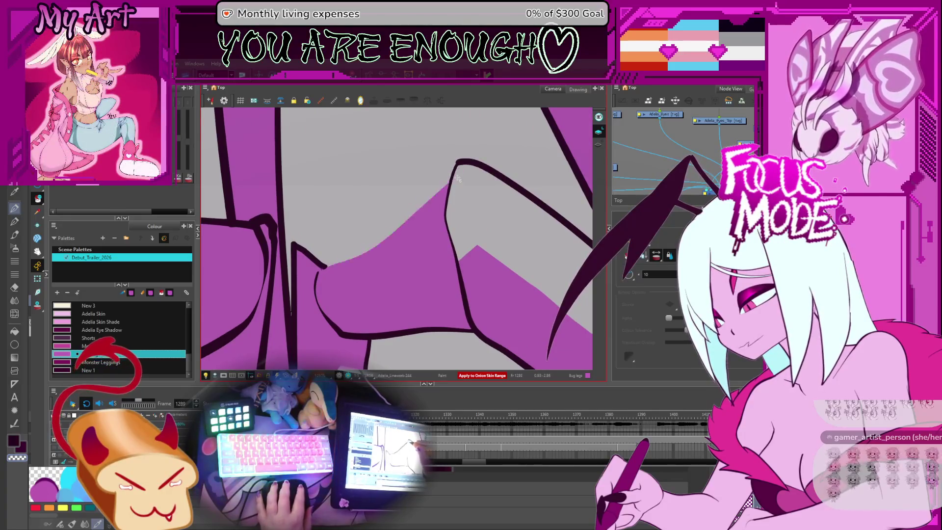
{"action": "left_click_drag", "start_coordinate": [458, 173], "coordinate": [325, 266]}
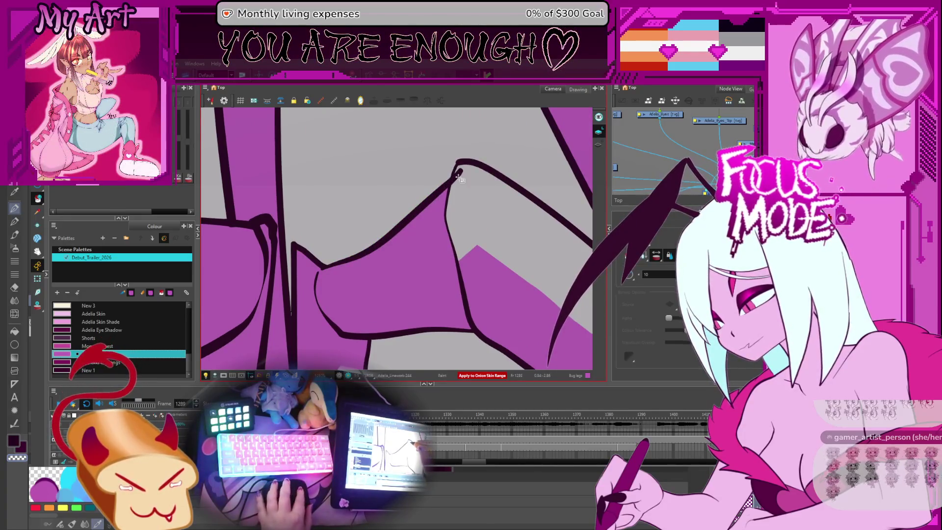
With stroke outlines shown, fill the gap between the leg outlines purple
{"action": "mouse_move", "coordinate": [558, 118]}
{"action": "left_mouse_down"}
{"action": "mouse_move", "coordinate": [499, 158]}
{"action": "mouse_move", "coordinate": [507, 170]}
{"action": "left_mouse_up"}
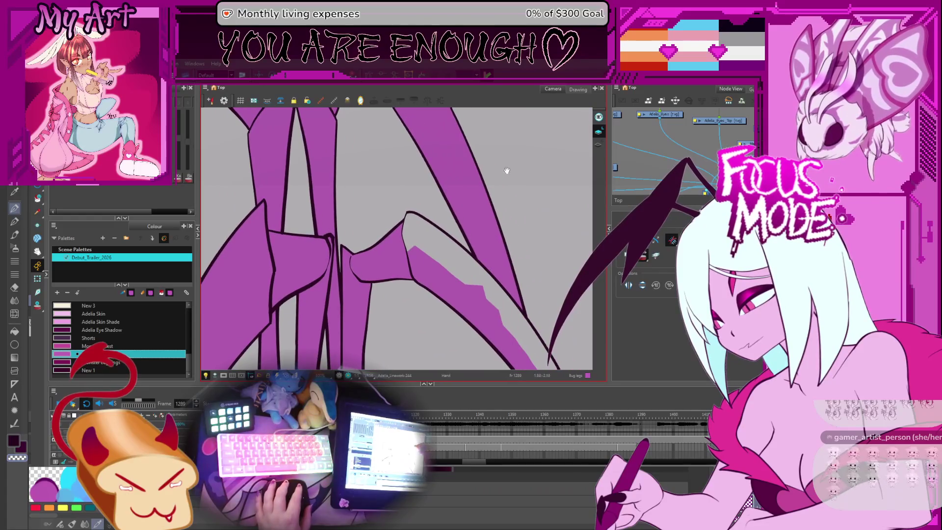
{"action": "left_click", "coordinate": [599, 147]}
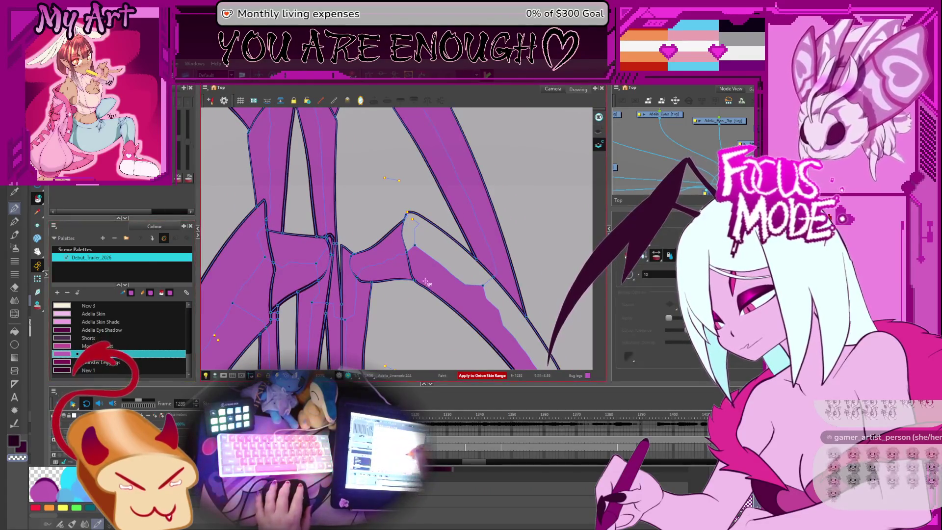
{"action": "left_click", "coordinate": [413, 234]}
{"action": "scroll", "coordinate": [405, 216], "scroll_direction": "down", "scroll_amount": 10}
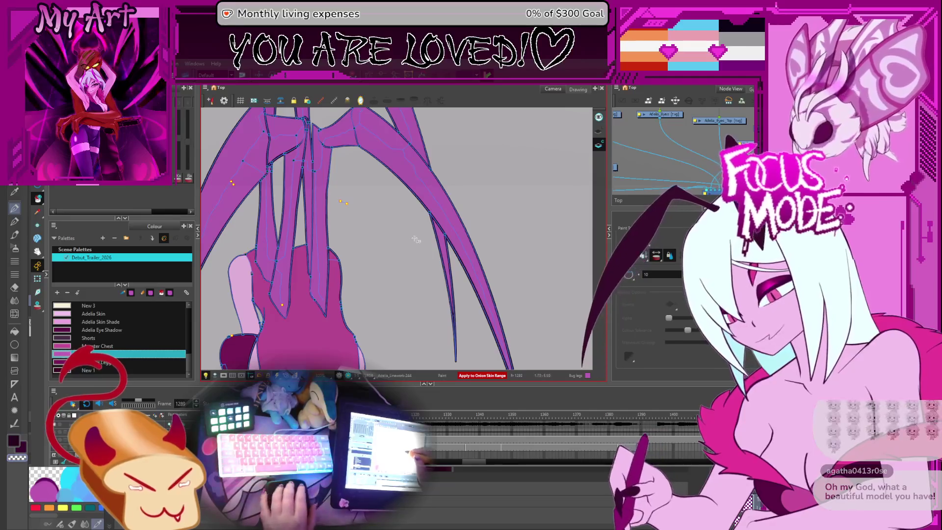
{"action": "scroll", "coordinate": [411, 260], "scroll_direction": "up", "scroll_amount": 1}
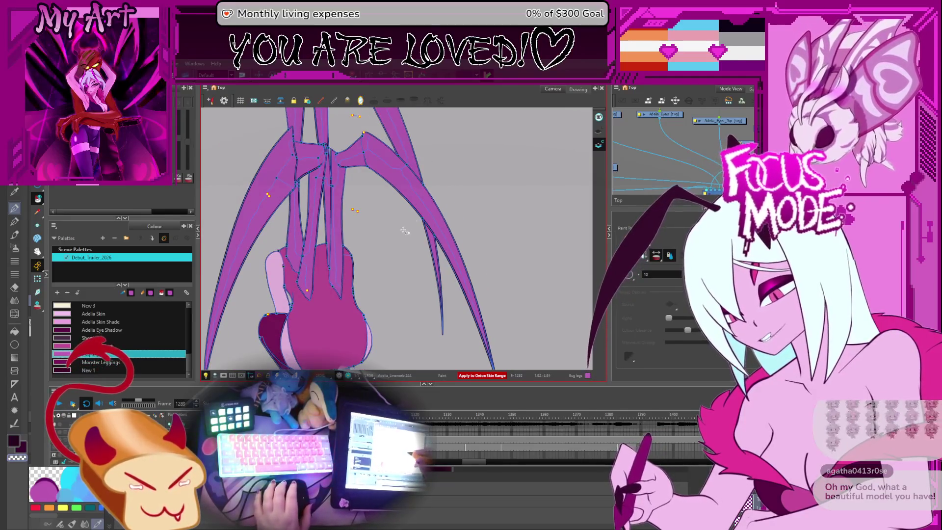
{"action": "scroll", "coordinate": [403, 231], "scroll_direction": "down", "scroll_amount": 1}
{"action": "mouse_move", "coordinate": [427, 211]}
{"action": "left_mouse_down"}
{"action": "mouse_move", "coordinate": [451, 192]}
{"action": "mouse_move", "coordinate": [499, 221]}
{"action": "left_mouse_up"}
{"action": "scroll", "coordinate": [458, 206], "scroll_direction": "up", "scroll_amount": 2}
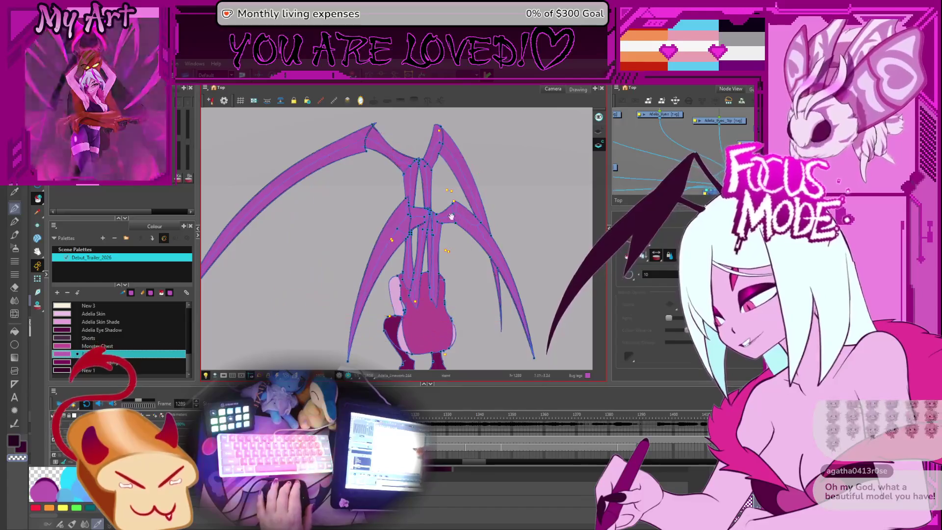
Jump to a later frame and zoom in on the wing junction
{"action": "scroll", "coordinate": [451, 216], "scroll_direction": "down", "scroll_amount": 1}
{"action": "scroll", "coordinate": [491, 225], "scroll_direction": "down", "scroll_amount": 1}
{"action": "left_click_drag", "start_coordinate": [505, 225], "coordinate": [509, 231]}
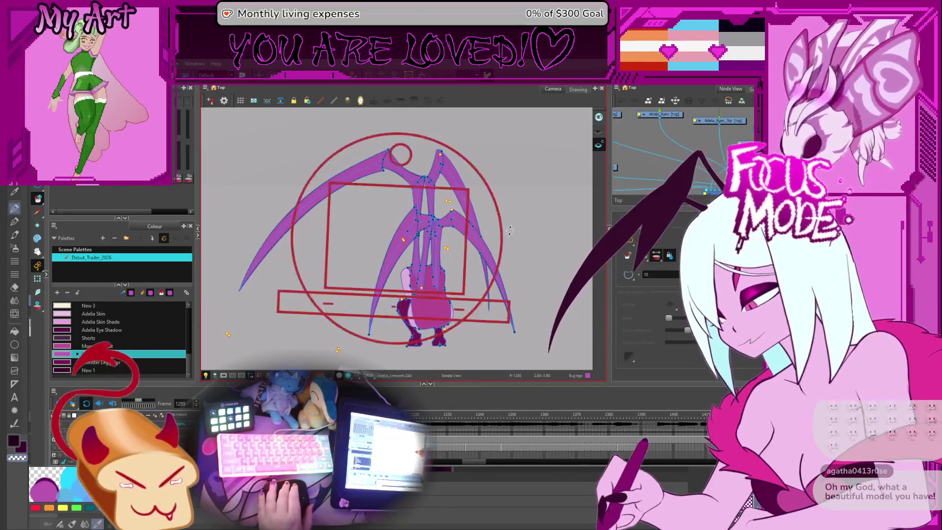
{"action": "key", "text": "g"}
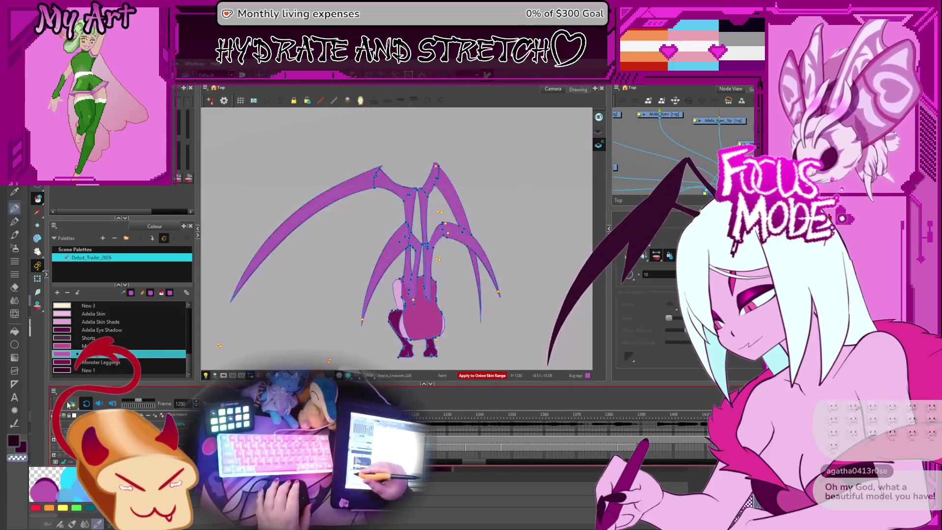
{"action": "scroll", "coordinate": [423, 175], "scroll_direction": "up", "scroll_amount": 5}
{"action": "left_click_drag", "start_coordinate": [423, 174], "coordinate": [486, 231]}
{"action": "key", "text": "2"}
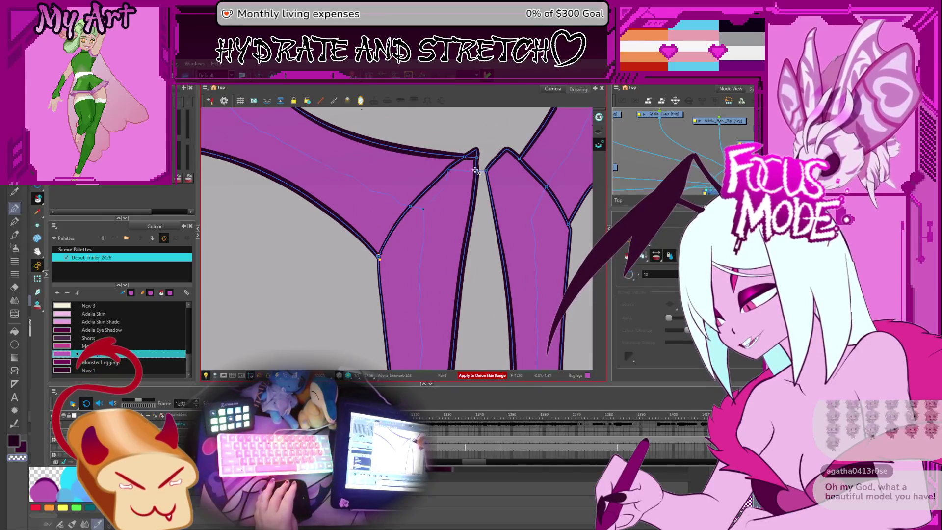
Compare neighbouring frames, hide the onion skin, and trim the stray line tip at the wing base
{"action": "key", "text": "comma"}
{"action": "key", "text": "comma"}
{"action": "key", "text": "comma"}
{"action": "key", "text": "period"}
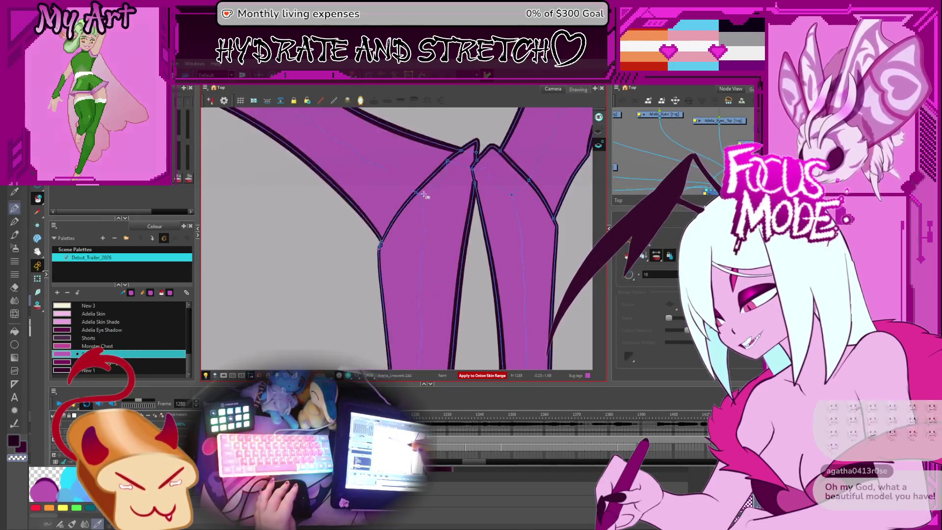
{"action": "key", "text": "period"}
{"action": "key", "text": "comma"}
{"action": "key", "text": "comma"}
{"action": "key", "text": "period"}
{"action": "key", "text": "period"}
{"action": "key", "text": "period"}
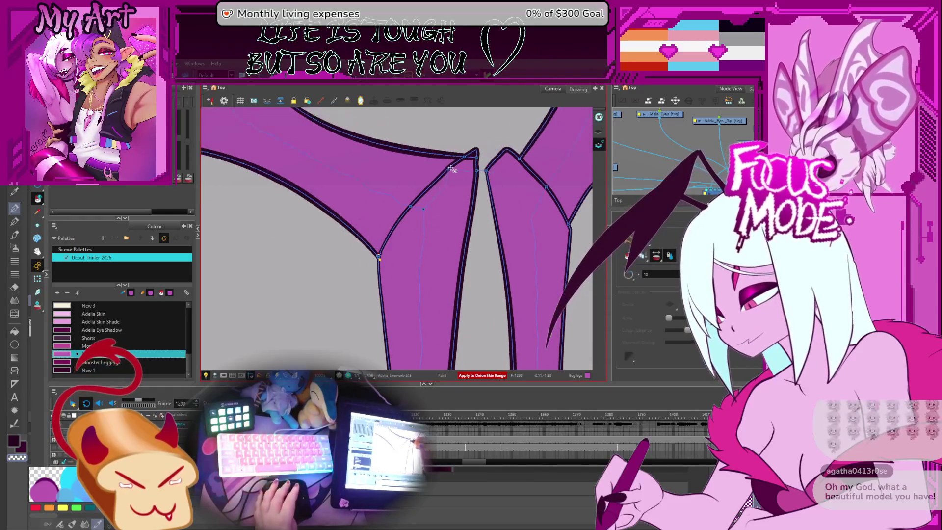
{"action": "left_click", "coordinate": [599, 139]}
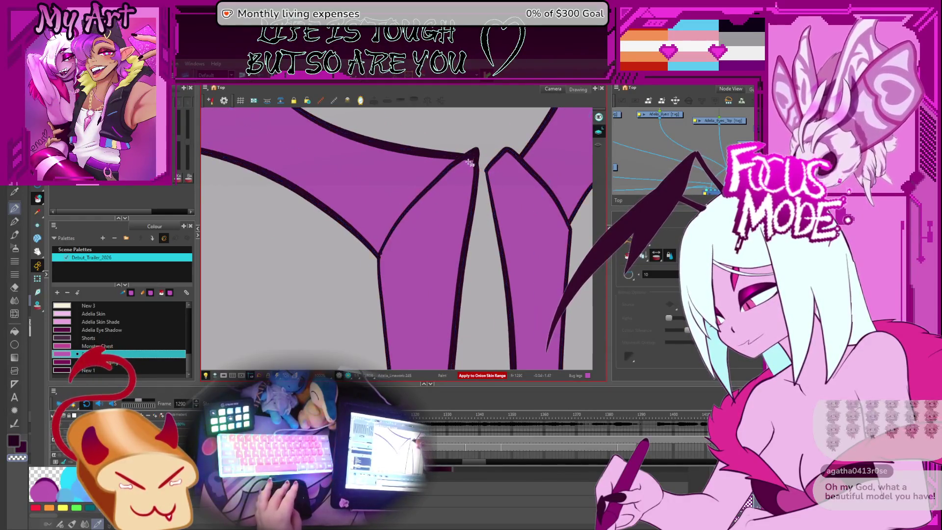
{"action": "key", "text": "alt+t"}
{"action": "left_click_drag", "start_coordinate": [462, 150], "coordinate": [476, 164]}
{"action": "scroll", "coordinate": [472, 164], "scroll_direction": "down", "scroll_amount": 5}
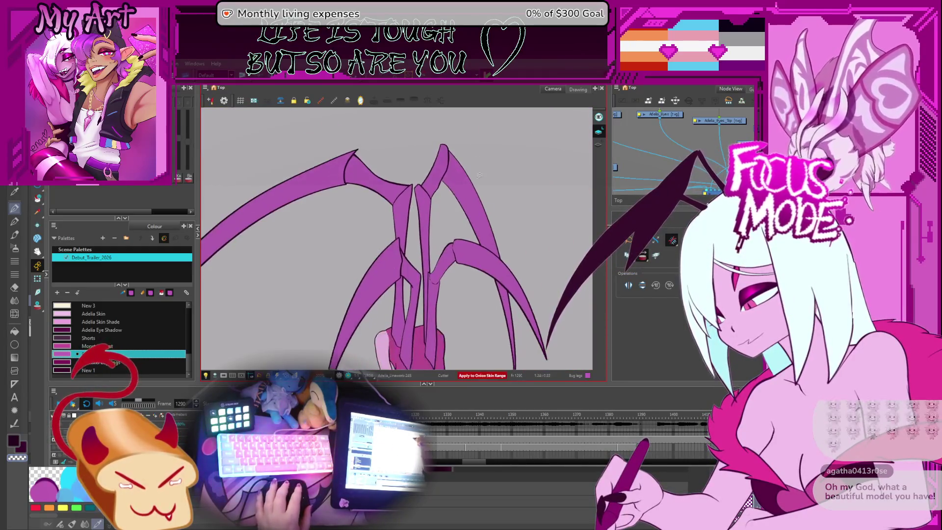
Step through the wing drawings to frame 1296, where the wings fold down, and zoom out
{"action": "key", "text": "period"}
{"action": "key", "text": "period"}
{"action": "key", "text": "period"}
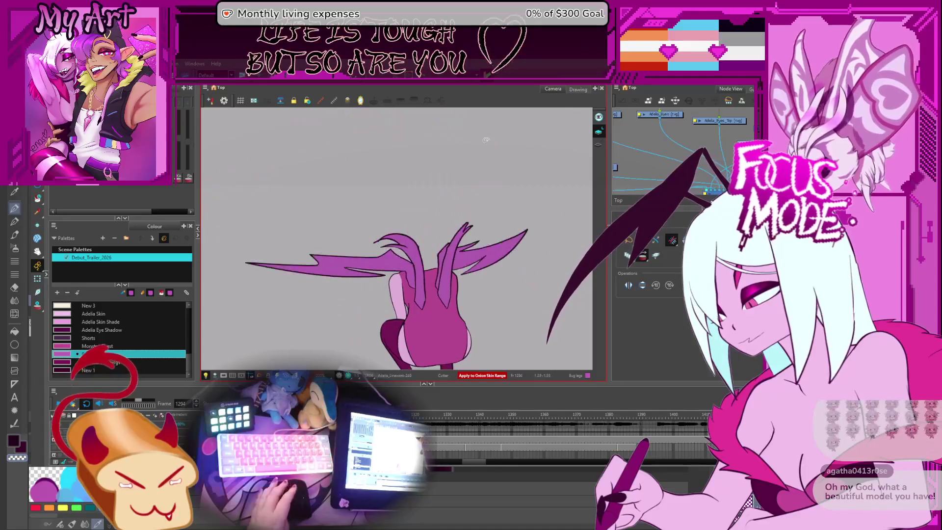
{"action": "key", "text": "comma"}
{"action": "key", "text": "comma"}
{"action": "key", "text": "comma"}
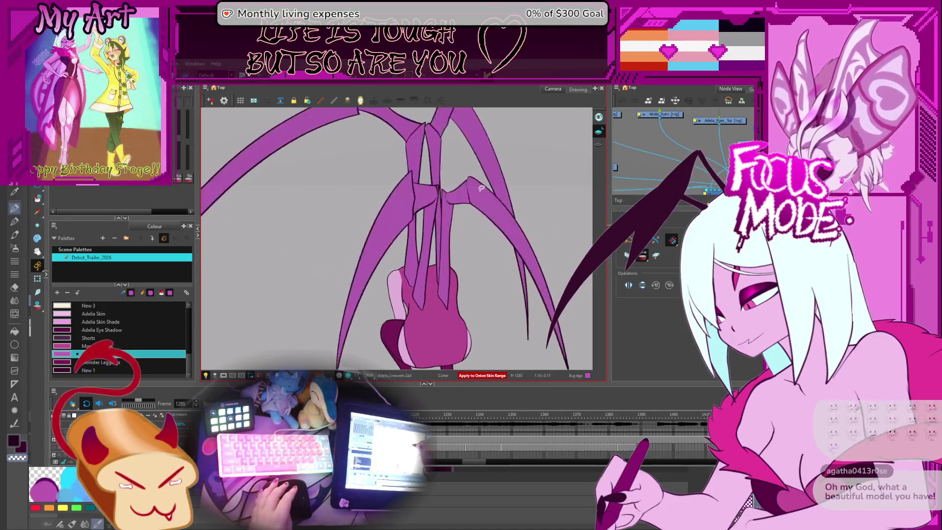
{"action": "key", "text": "period"}
{"action": "key", "text": "period"}
{"action": "key", "text": "period"}
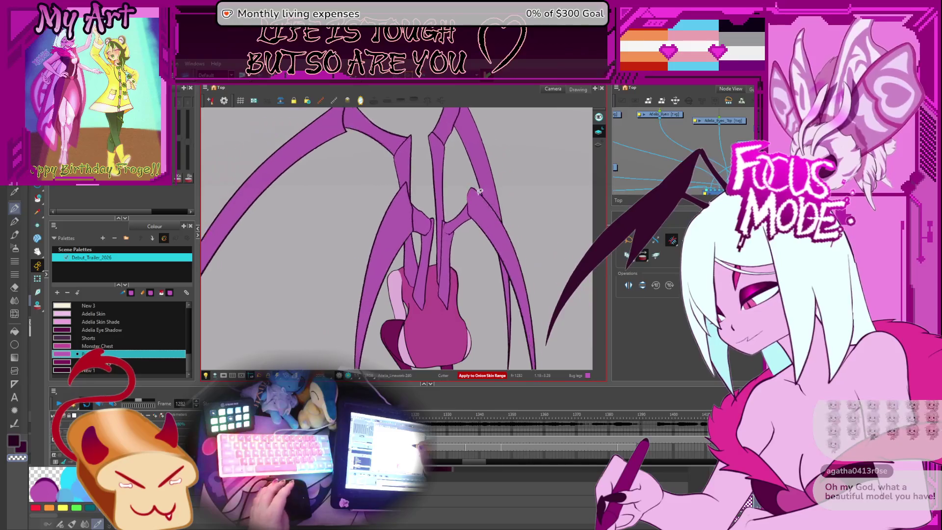
{"action": "key", "text": "period"}
{"action": "key", "text": "period"}
{"action": "key", "text": "period"}
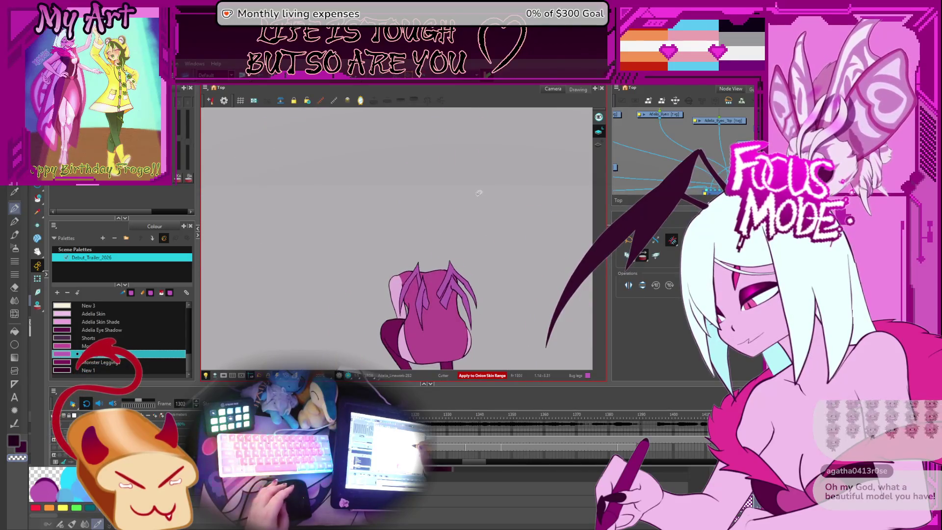
{"action": "key", "text": "comma"}
{"action": "key", "text": "comma"}
{"action": "key", "text": "comma"}
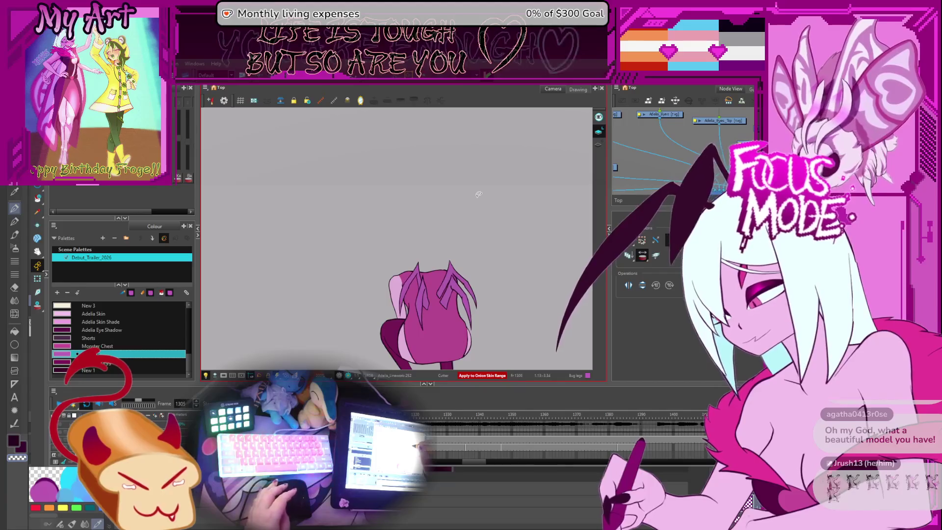
{"action": "key", "text": "period"}
{"action": "key", "text": "period"}
{"action": "key", "text": "period"}
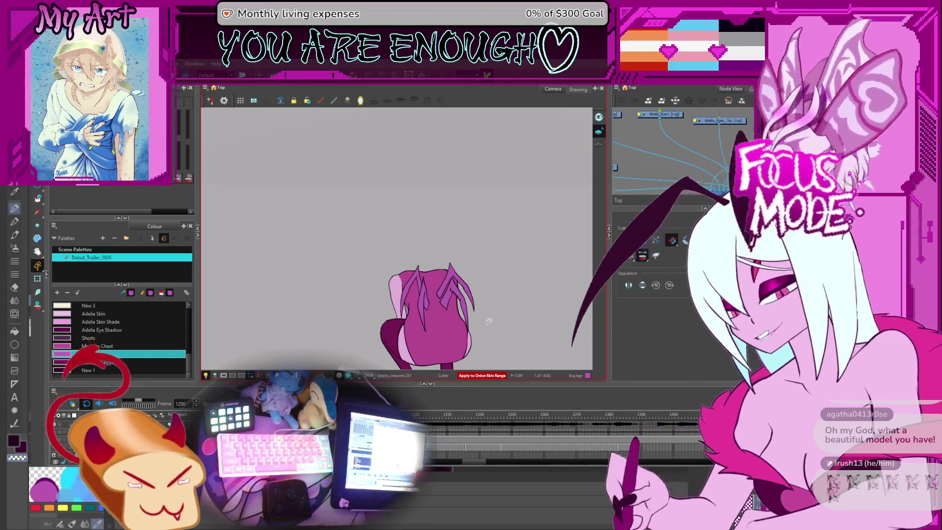
{"action": "key", "text": "2"}
{"action": "left_click_drag", "start_coordinate": [478, 242], "coordinate": [473, 259]}
Step forward through the drawings to the girl's sideways pose
{"action": "key", "text": "period"}
{"action": "key", "text": "period"}
{"action": "key", "text": "period"}
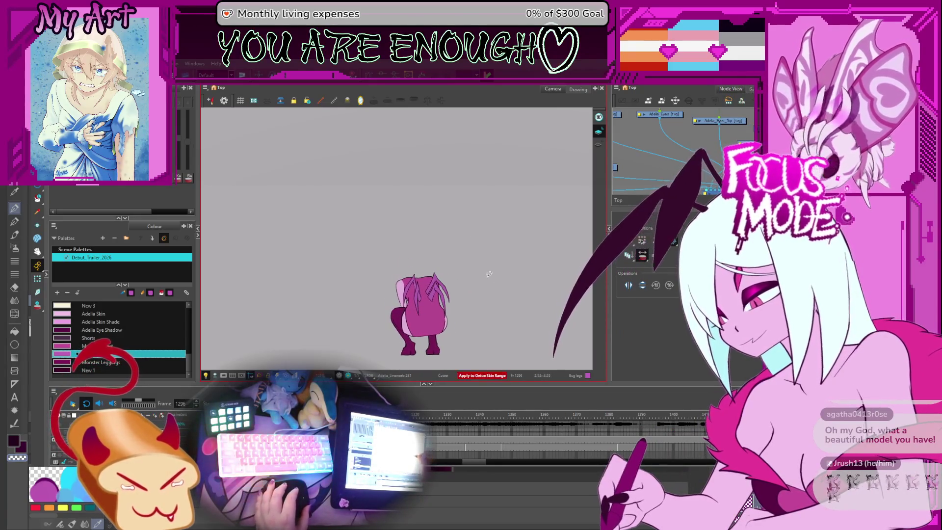
{"action": "key", "text": "period"}
{"action": "key", "text": "period"}
{"action": "key", "text": "period"}
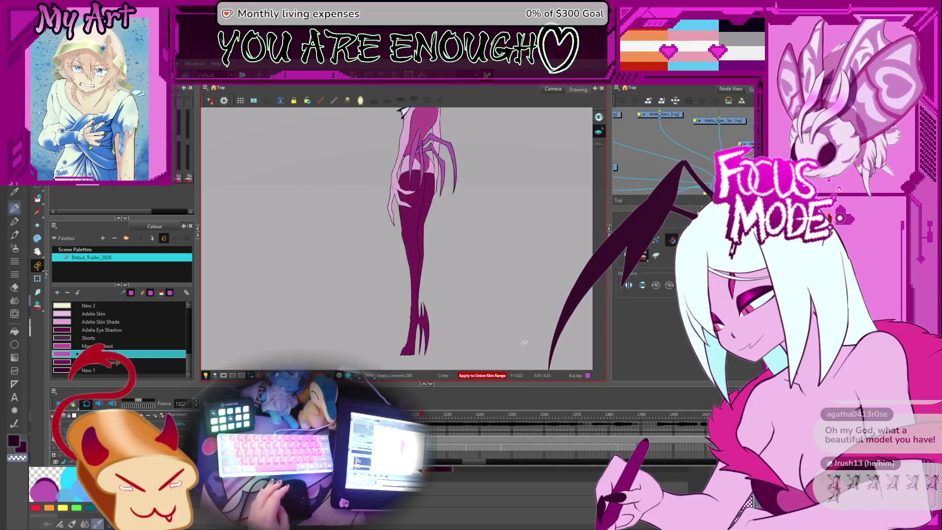
{"action": "key", "text": "period"}
{"action": "key", "text": "period"}
{"action": "key", "text": "period"}
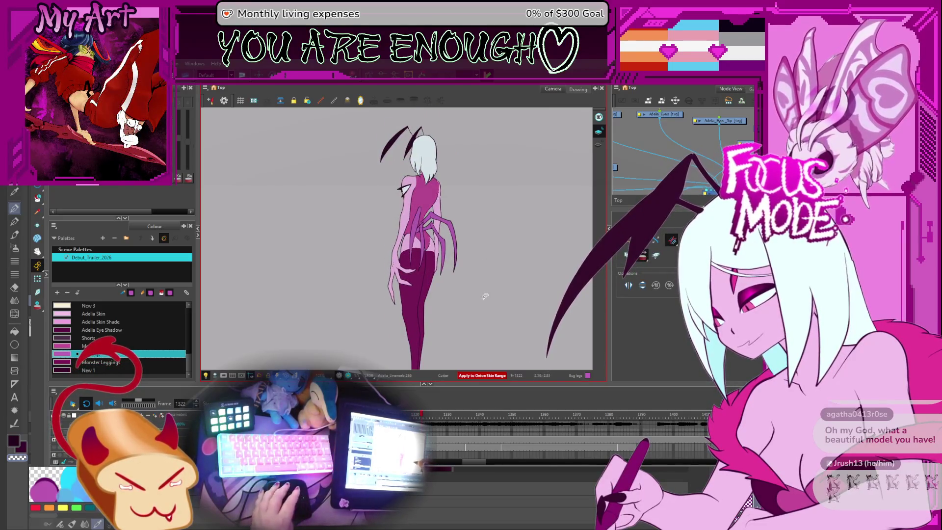
{"action": "key", "text": "period"}
{"action": "key", "text": "period"}
{"action": "key", "text": "period"}
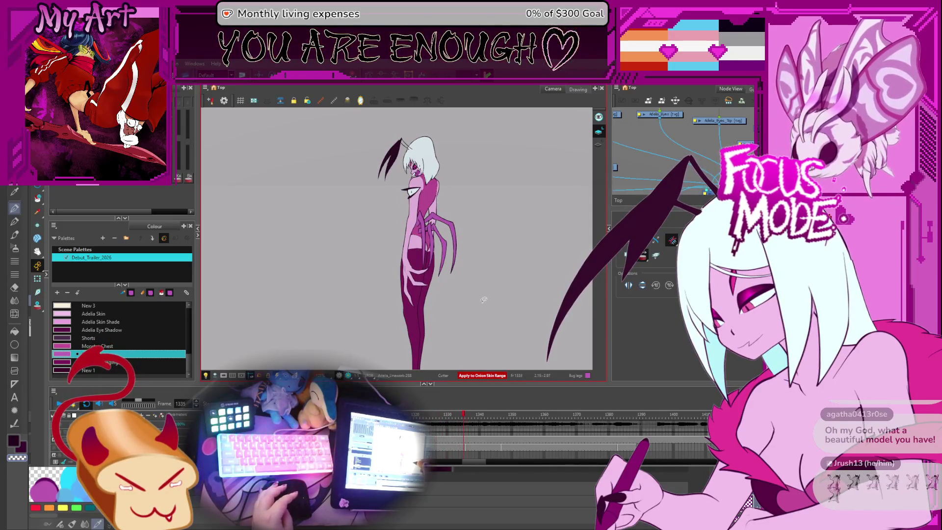
{"action": "key", "text": "period"}
{"action": "key", "text": "comma"}
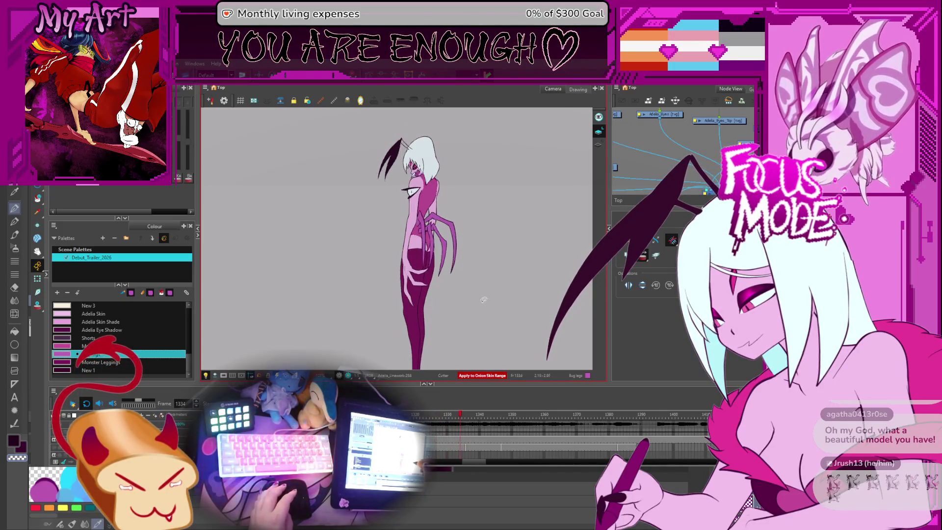
Zoom and rotate onto her hips and spider legs with the Cutter, then zoom out
{"action": "key", "text": "2"}
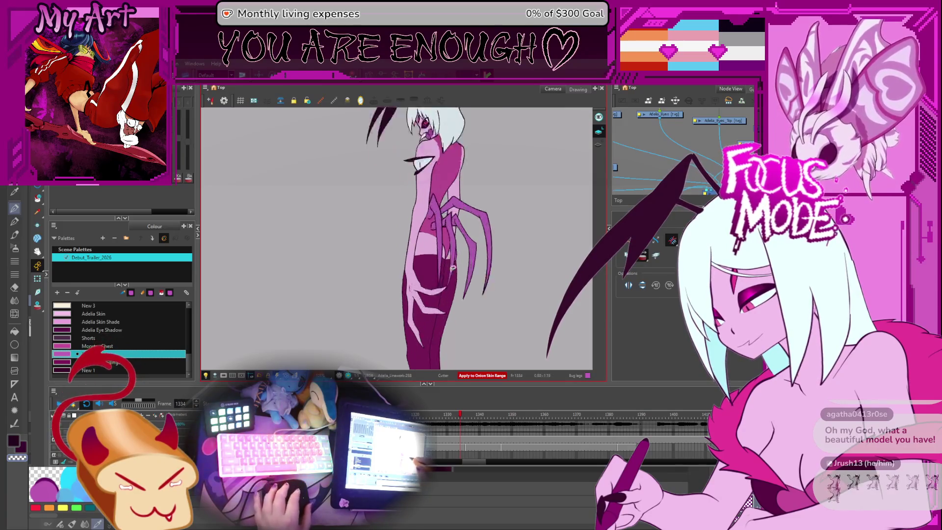
{"action": "key", "text": "2"}
{"action": "mouse_move", "coordinate": [510, 356]}
{"action": "left_mouse_down"}
{"action": "mouse_move", "coordinate": [491, 319]}
{"action": "mouse_move", "coordinate": [523, 293]}
{"action": "left_mouse_up"}
{"action": "key", "text": "alt+t"}
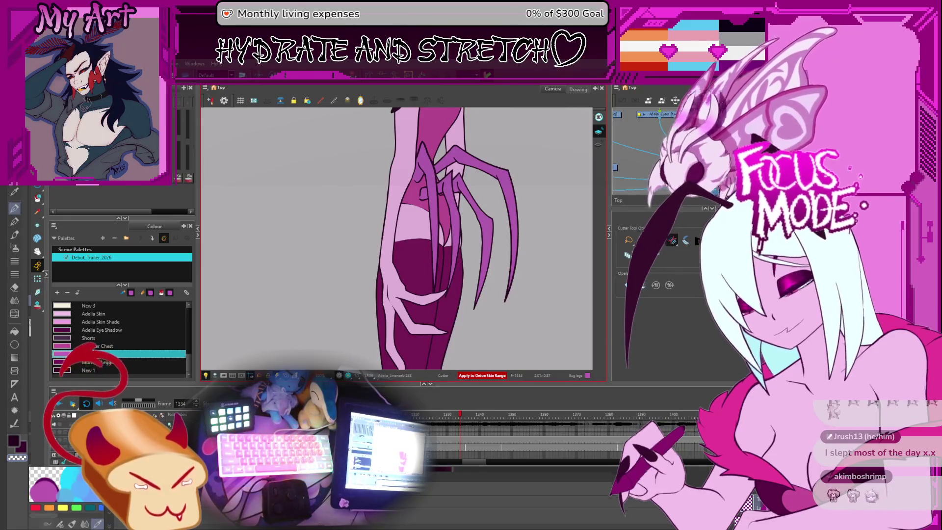
{"action": "scroll", "coordinate": [530, 270], "scroll_direction": "down", "scroll_amount": 5}
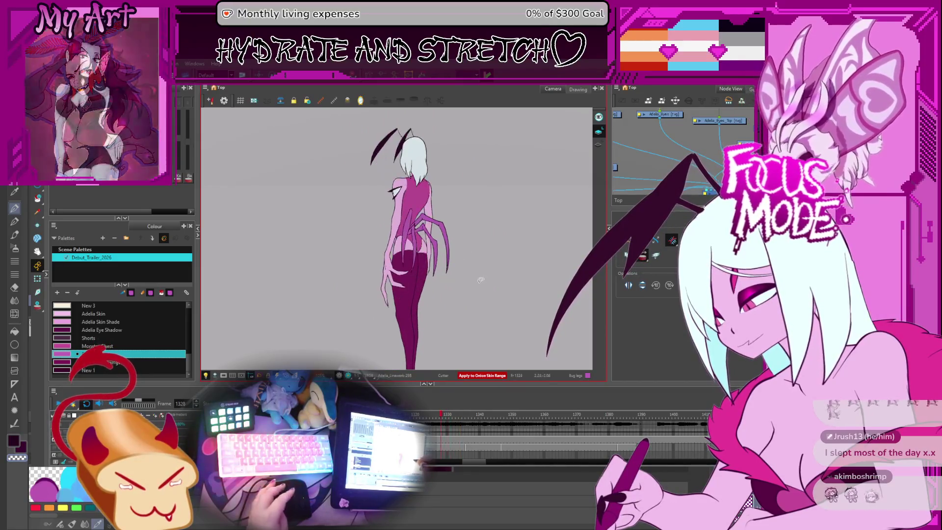
Jump back and step through the spider-leg frames from the start of the shot
{"action": "key", "text": "Return"}
{"action": "key", "text": "comma"}
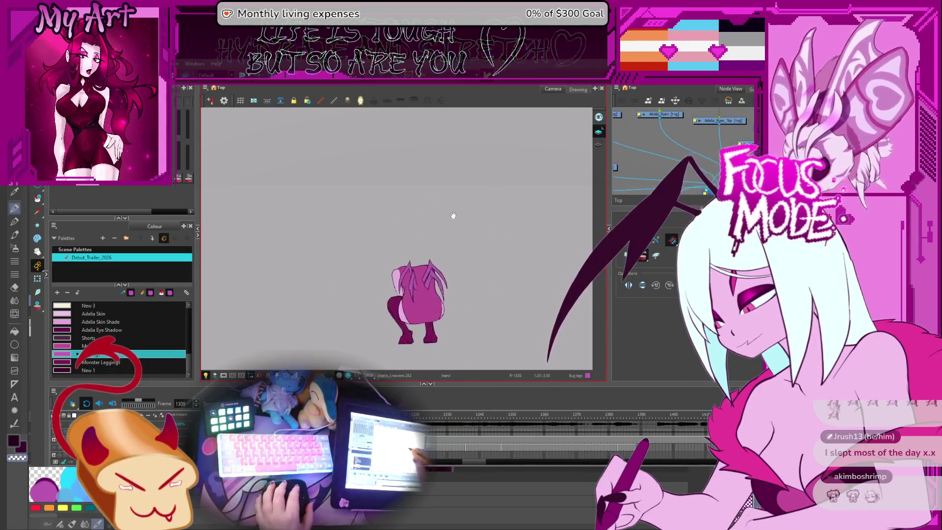
{"action": "left_click_drag", "start_coordinate": [456, 311], "coordinate": [444, 278]}
{"action": "key", "text": "comma"}
{"action": "key", "text": "comma"}
{"action": "key", "text": "comma"}
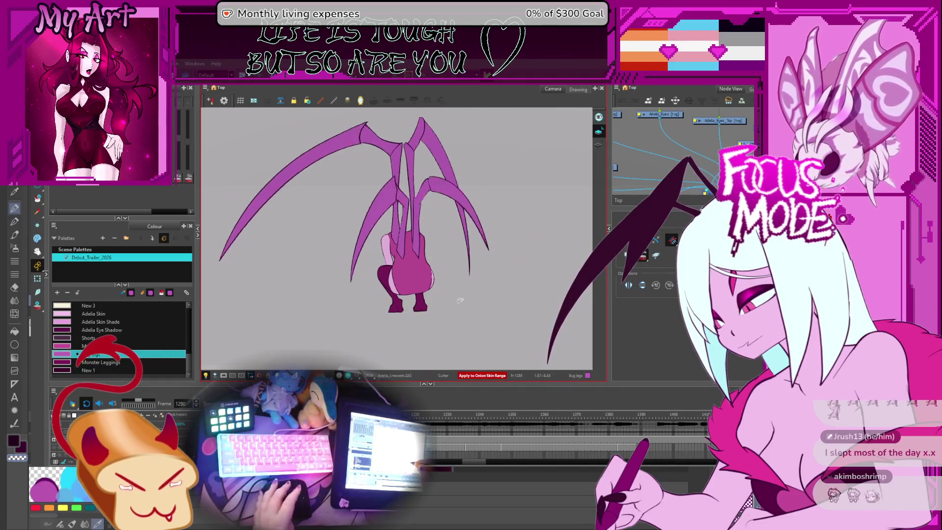
{"action": "key", "text": "comma"}
{"action": "key", "text": "comma"}
{"action": "key", "text": "comma"}
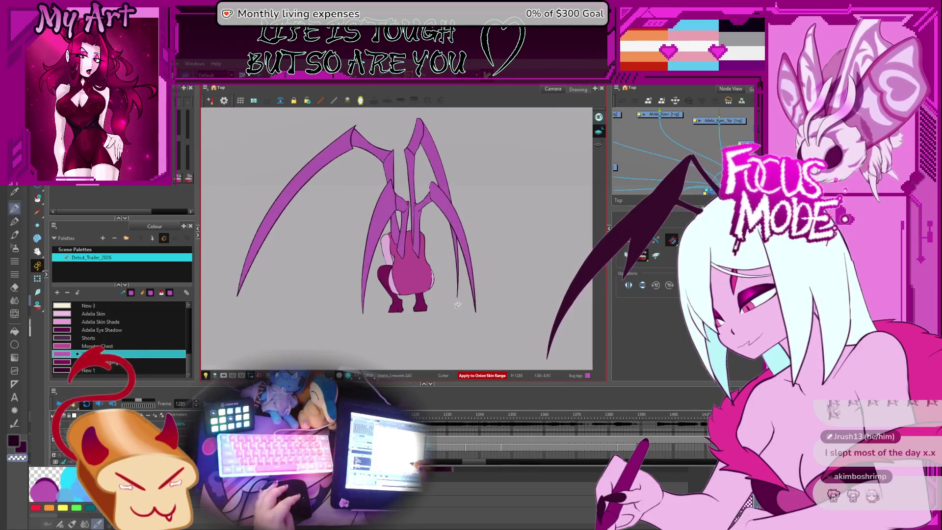
{"action": "key", "text": "period"}
{"action": "key", "text": "period"}
{"action": "key", "text": "period"}
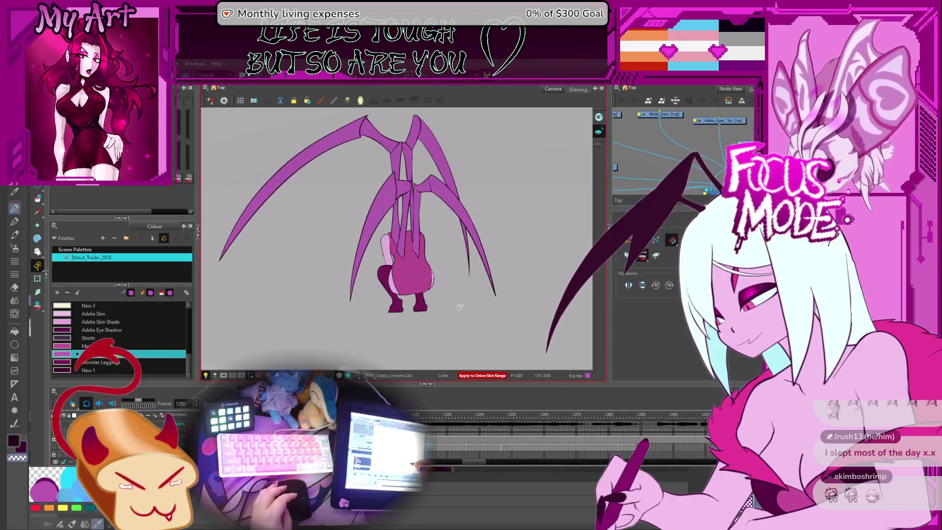
{"action": "key", "text": "comma"}
{"action": "key", "text": "comma"}
{"action": "key", "text": "comma"}
{"action": "key", "text": "period"}
{"action": "key", "text": "period"}
{"action": "key", "text": "period"}
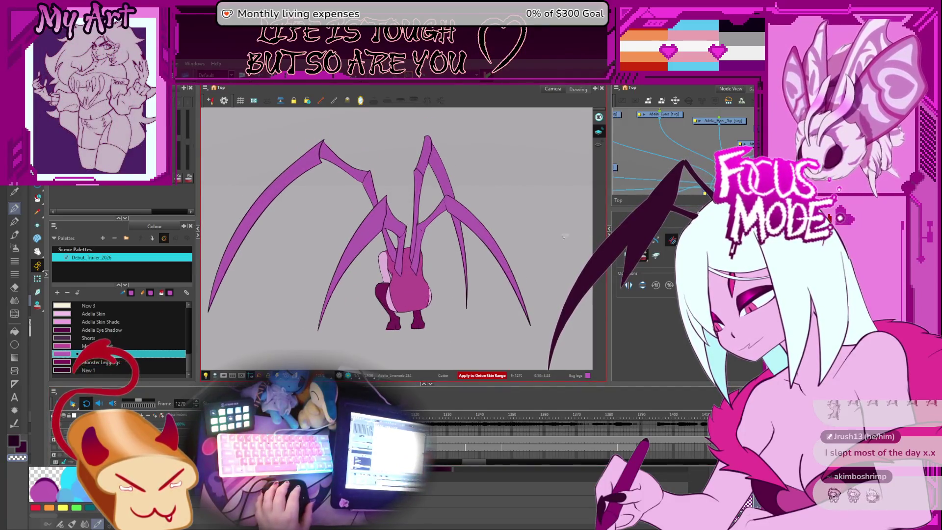
{"action": "key", "text": "period"}
{"action": "key", "text": "period"}
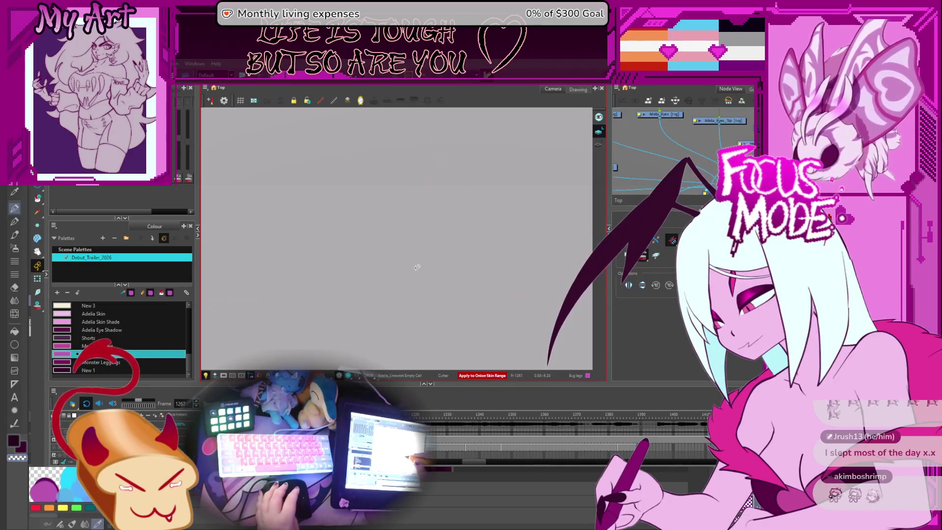
Continue through the leg frames, enlarge the Timeline area, and level the rotated view
{"action": "scroll", "coordinate": [419, 262], "scroll_direction": "up", "scroll_amount": 3}
{"action": "key", "text": "period"}
{"action": "key", "text": "period"}
{"action": "key", "text": "period"}
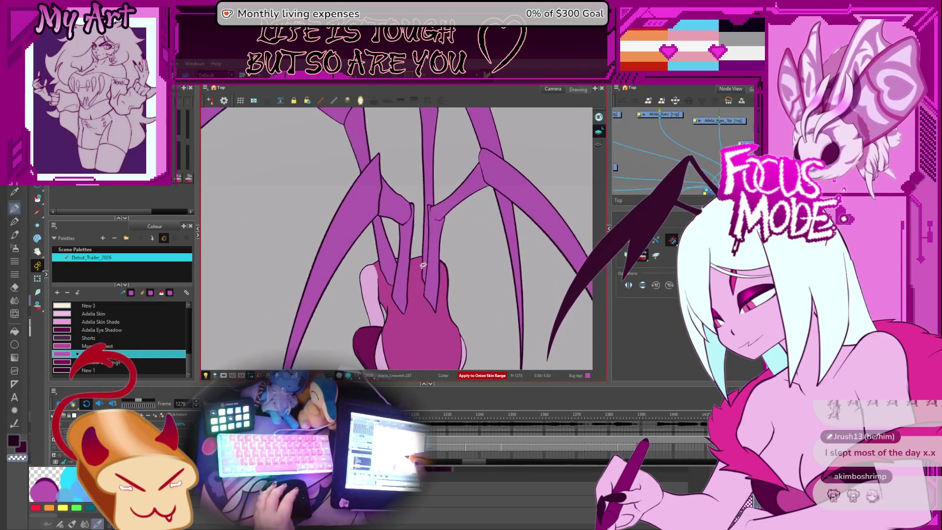
{"action": "key", "text": "period"}
{"action": "key", "text": "period"}
{"action": "key", "text": "period"}
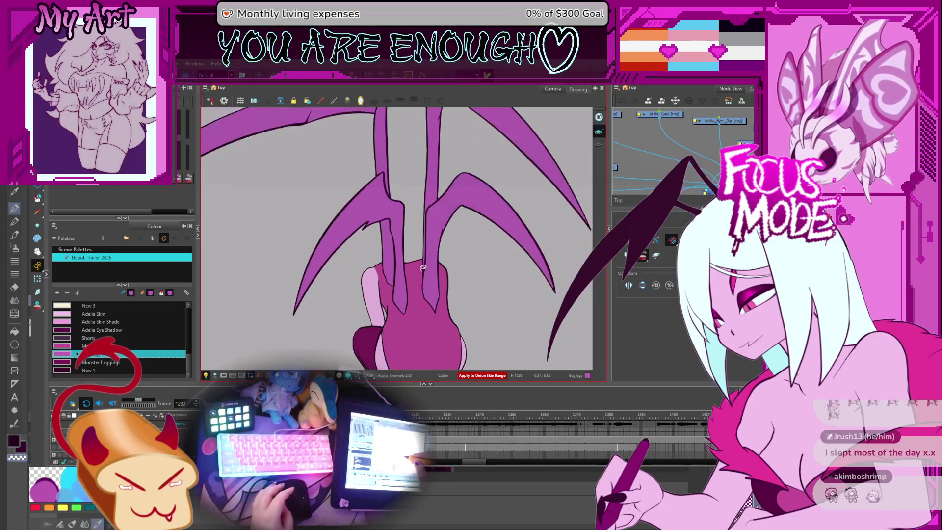
{"action": "key", "text": "period"}
{"action": "key", "text": "period"}
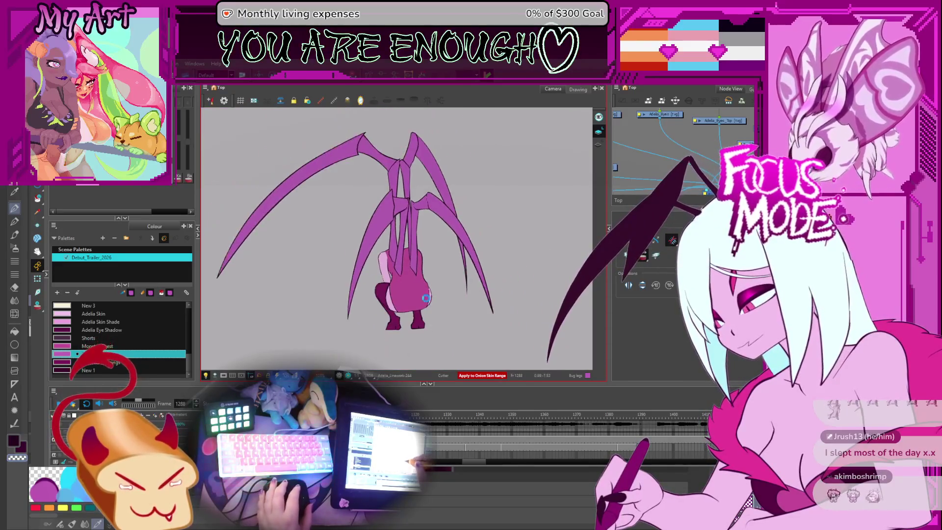
{"action": "left_click_drag", "start_coordinate": [437, 254], "coordinate": [455, 265]}
{"action": "left_click_drag", "start_coordinate": [415, 382], "coordinate": [419, 339]}
{"action": "scroll", "coordinate": [460, 244], "scroll_direction": "down", "scroll_amount": 3}
{"action": "left_click_drag", "start_coordinate": [459, 244], "coordinate": [475, 259]}
{"action": "key", "text": "comma"}
{"action": "key", "text": "comma"}
{"action": "key", "text": "comma"}
{"action": "key", "text": "comma"}
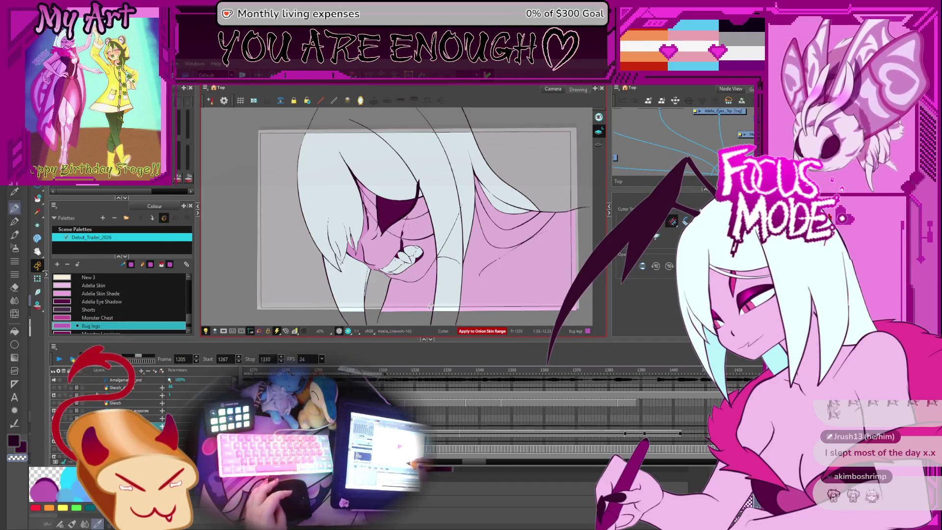
{"action": "key", "text": "period"}
{"action": "key", "text": "period"}
{"action": "key", "text": "period"}
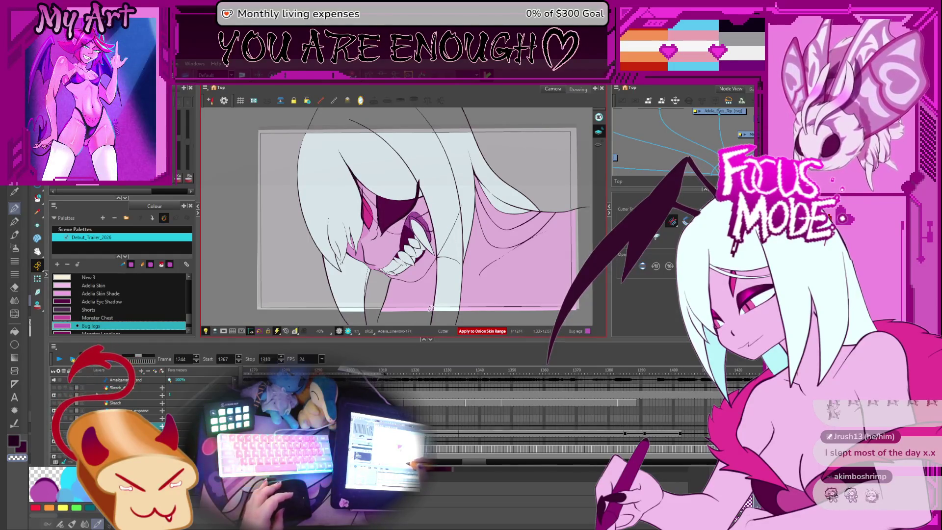
{"action": "key", "text": "period"}
{"action": "key", "text": "period"}
{"action": "key", "text": "period"}
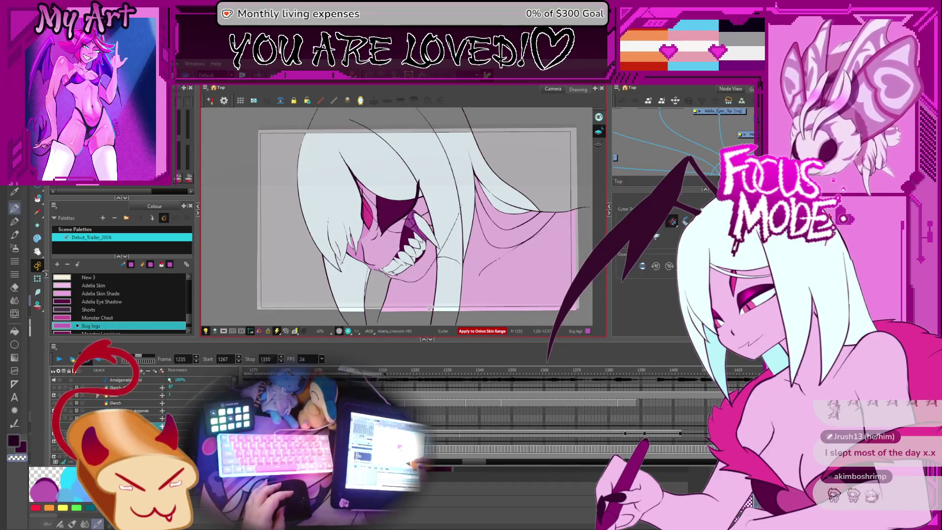
{"action": "scroll", "coordinate": [469, 275], "scroll_direction": "up", "scroll_amount": 6}
{"action": "key", "text": "comma"}
{"action": "key", "text": "comma"}
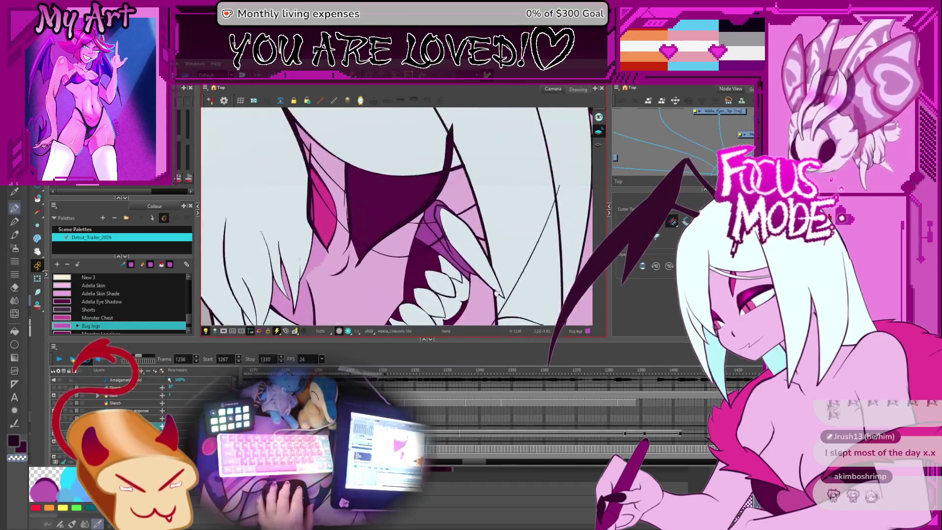
{"action": "key", "text": "period"}
{"action": "key", "text": "period"}
{"action": "key", "text": "period"}
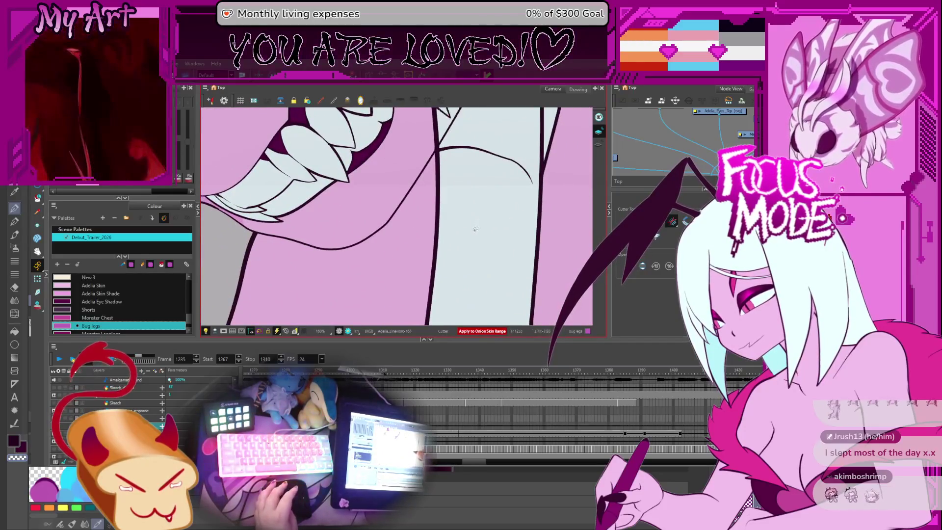
{"action": "key", "text": "comma"}
{"action": "key", "text": "comma"}
{"action": "key", "text": "comma"}
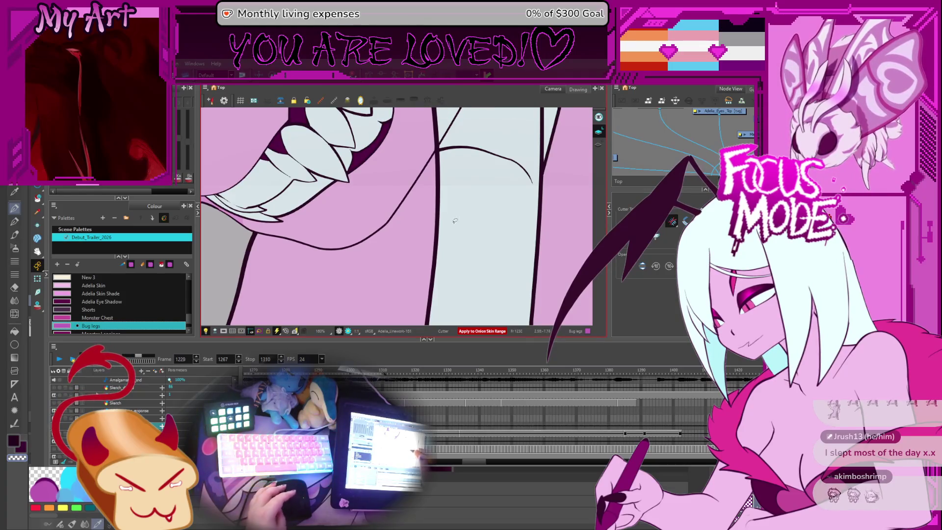
{"action": "key", "text": "comma"}
{"action": "key", "text": "comma"}
{"action": "key", "text": "comma"}
{"action": "scroll", "coordinate": [455, 225], "scroll_direction": "down", "scroll_amount": 4}
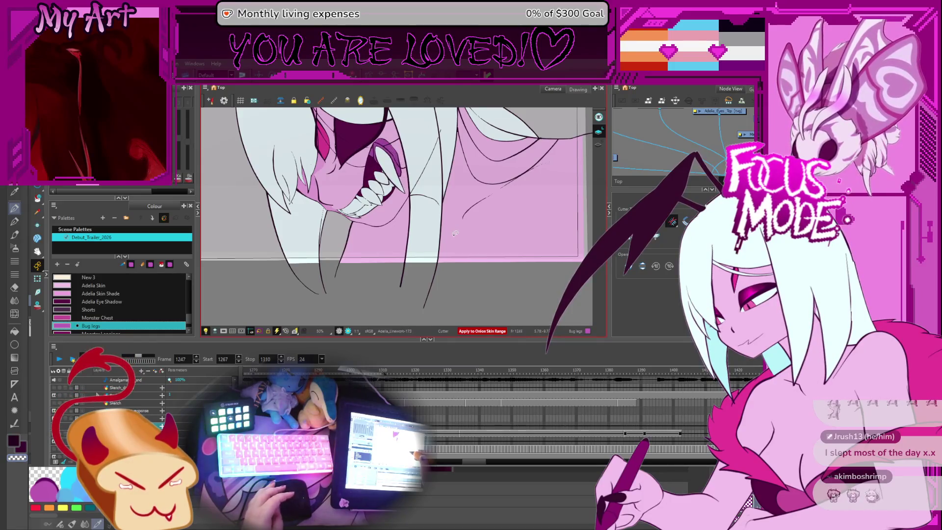
{"action": "mouse_move", "coordinate": [455, 234]}
{"action": "left_mouse_down"}
{"action": "mouse_move", "coordinate": [472, 243]}
{"action": "mouse_move", "coordinate": [445, 252]}
{"action": "left_mouse_up"}
{"action": "key", "text": "comma"}
{"action": "key", "text": "comma"}
{"action": "key", "text": "comma"}
{"action": "key", "text": "comma"}
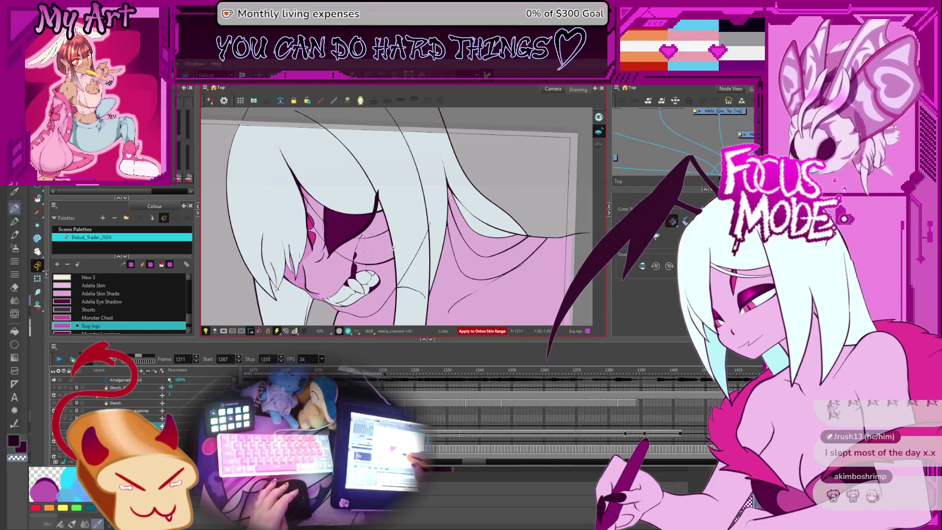
{"action": "key", "text": "period"}
{"action": "key", "text": "period"}
{"action": "key", "text": "period"}
{"action": "scroll", "coordinate": [402, 230], "scroll_direction": "up", "scroll_amount": 5}
{"action": "key", "text": "period"}
{"action": "key", "text": "period"}
{"action": "key", "text": "period"}
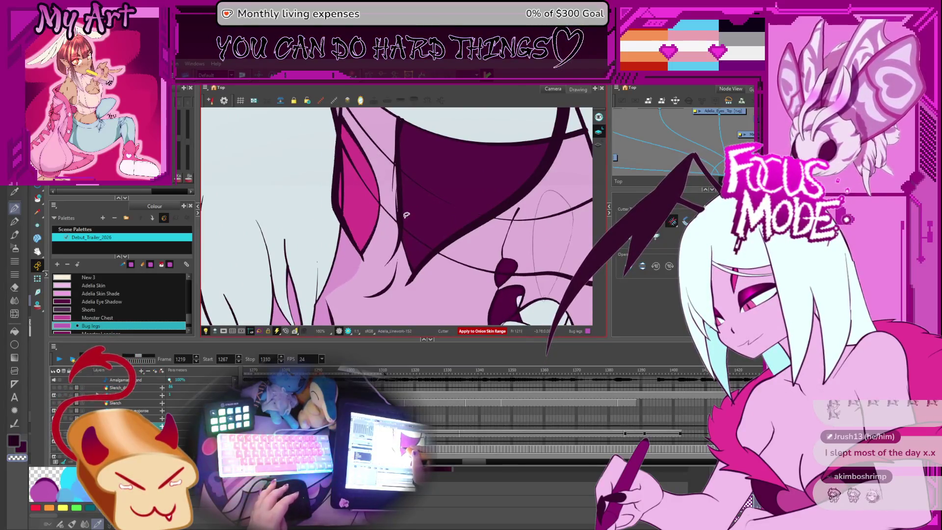
{"action": "key", "text": "comma"}
{"action": "key", "text": "comma"}
{"action": "key", "text": "comma"}
{"action": "key", "text": "period"}
{"action": "key", "text": "period"}
{"action": "key", "text": "period"}
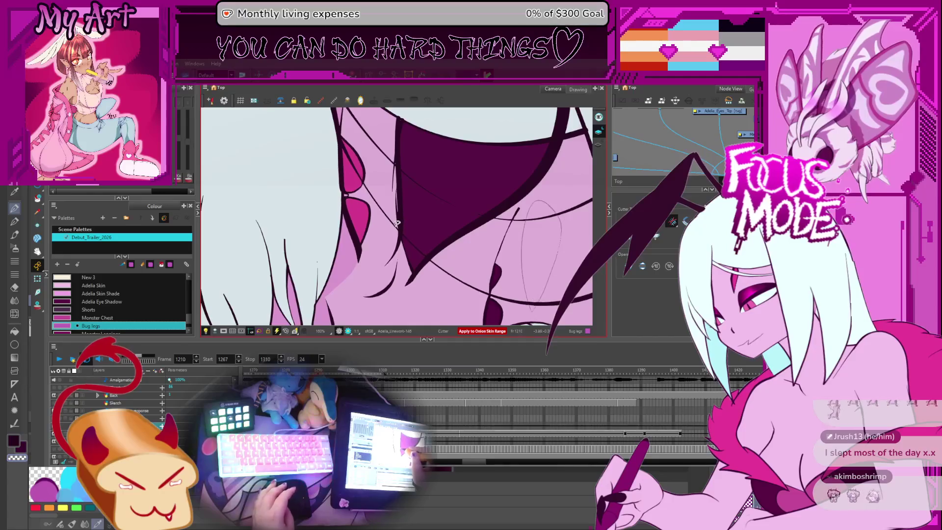
{"action": "key", "text": "period"}
{"action": "key", "text": "period"}
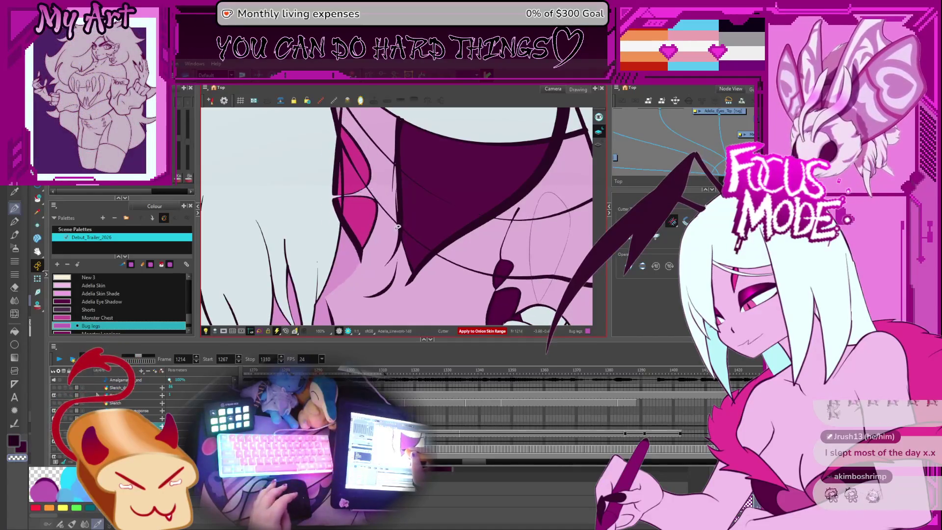
{"action": "key", "text": "period"}
{"action": "key", "text": "period"}
{"action": "key", "text": "period"}
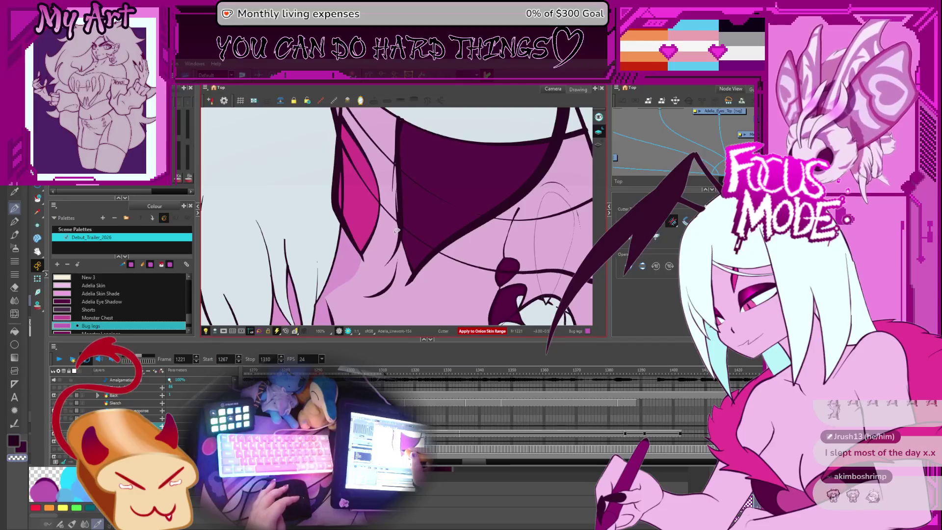
{"action": "key", "text": "period"}
{"action": "key", "text": "period"}
{"action": "key", "text": "period"}
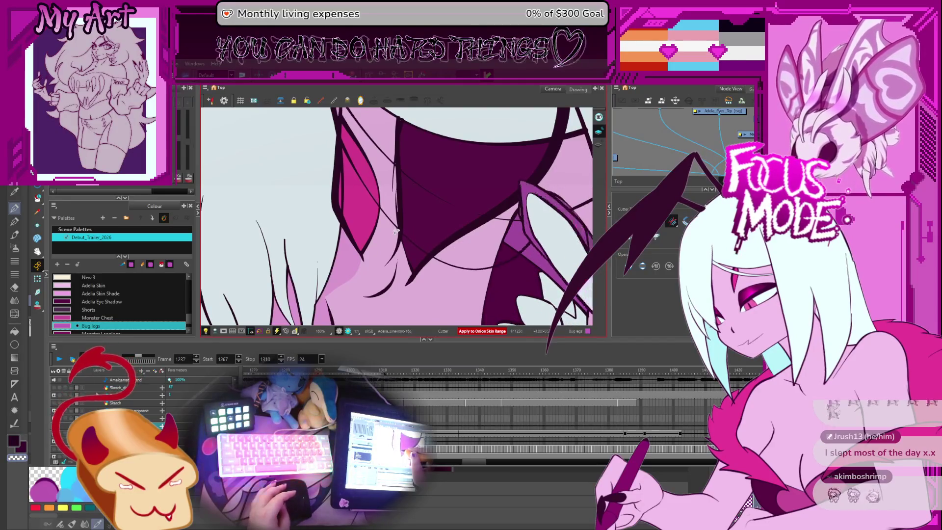
{"action": "key", "text": "comma"}
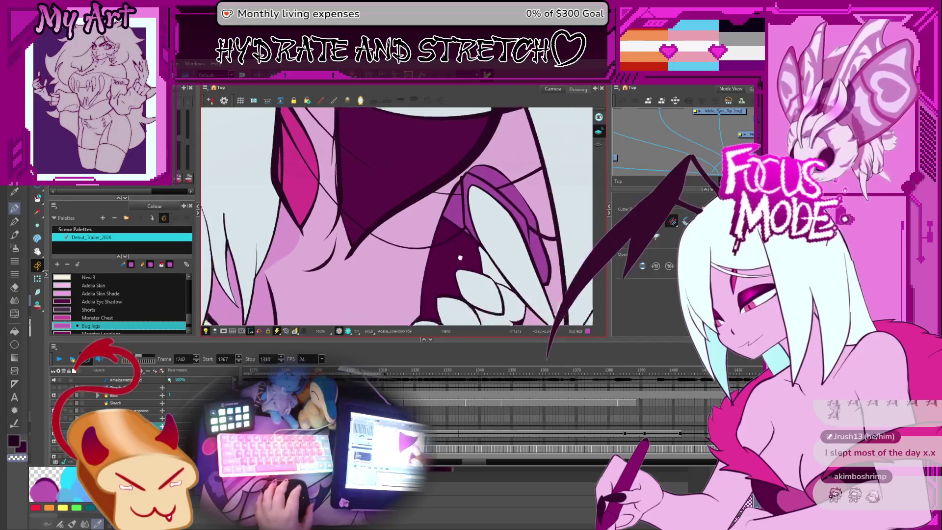
Pick the Mouth Inside colour and step back and forth through the mouth drawings
{"action": "scroll", "coordinate": [436, 262], "scroll_direction": "up", "scroll_amount": 3}
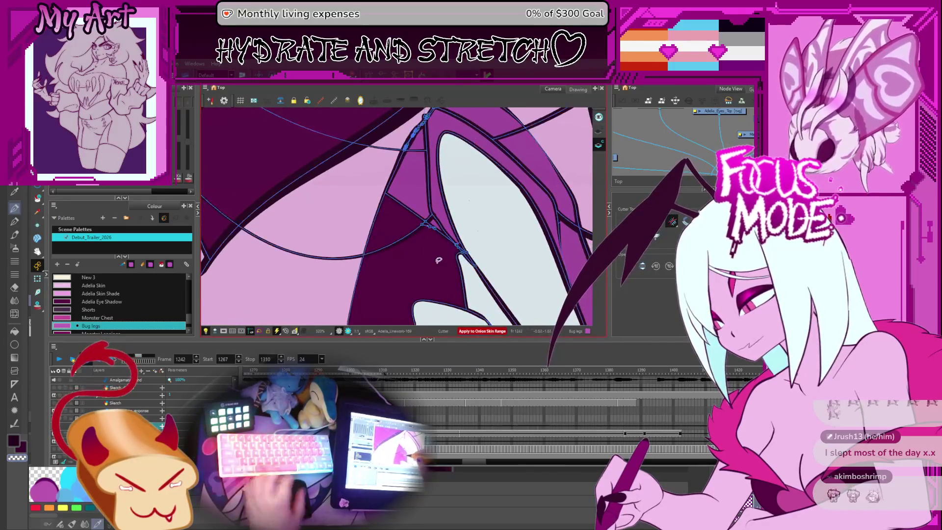
{"action": "left_click", "coordinate": [435, 263]}
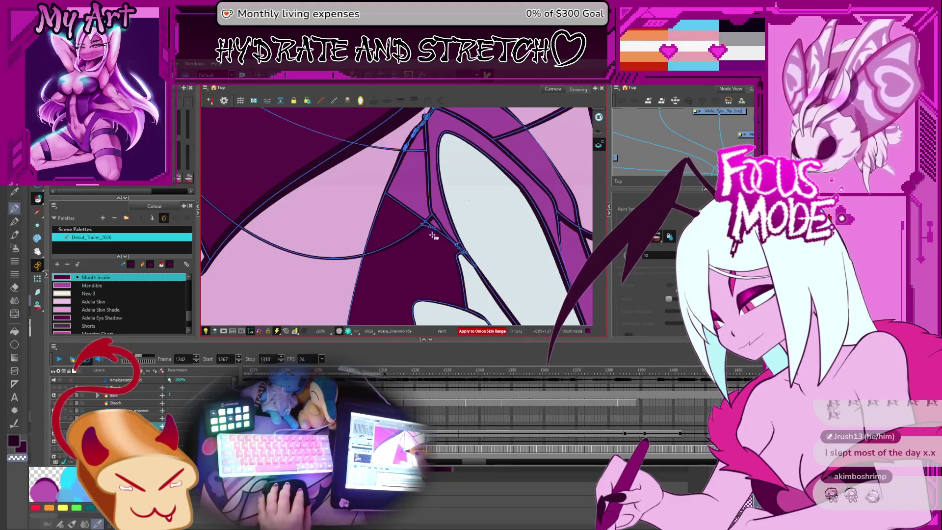
{"action": "scroll", "coordinate": [439, 250], "scroll_direction": "down", "scroll_amount": 2}
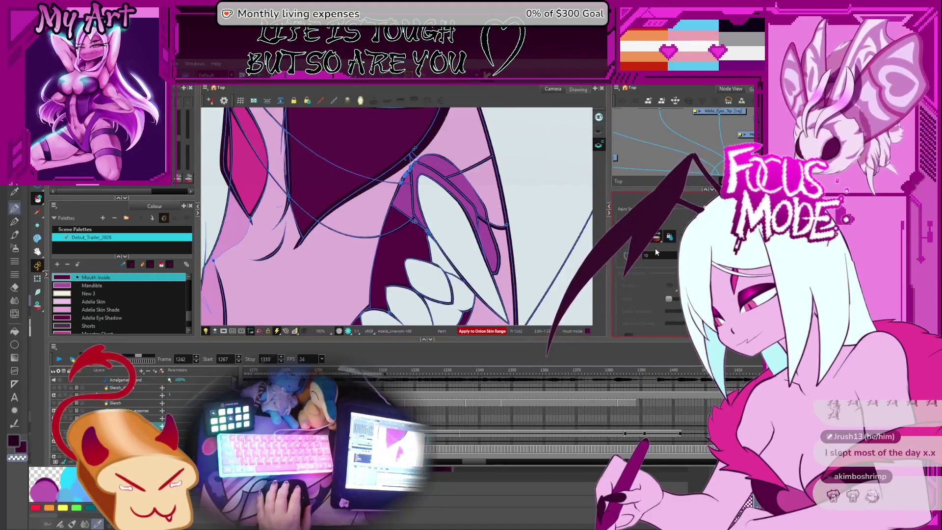
{"action": "key", "text": "comma"}
{"action": "key", "text": "comma"}
{"action": "key", "text": "comma"}
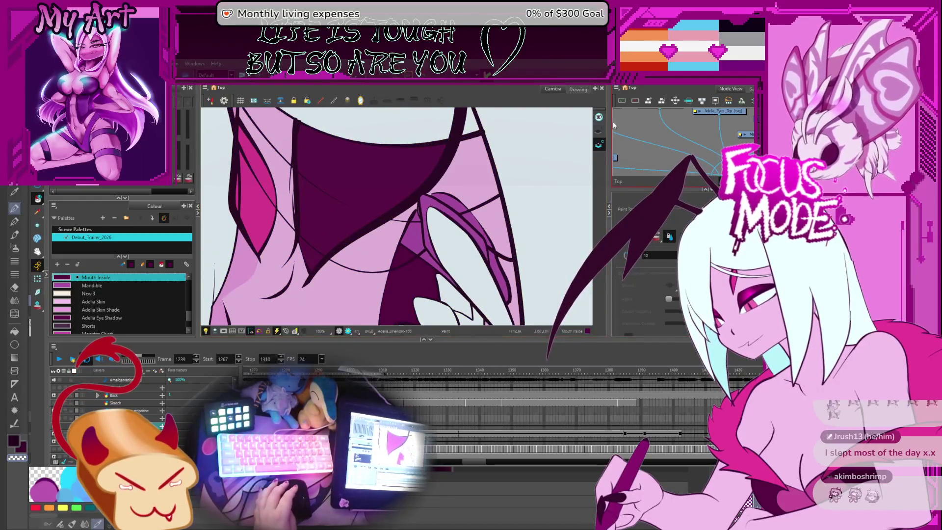
{"action": "key", "text": "comma"}
{"action": "key", "text": "comma"}
{"action": "key", "text": "comma"}
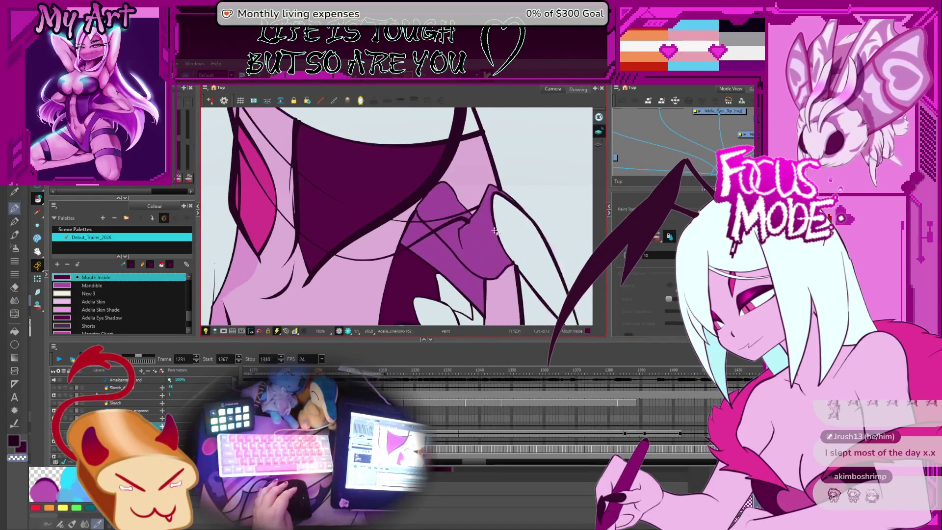
{"action": "key", "text": "period"}
{"action": "key", "text": "period"}
{"action": "key", "text": "period"}
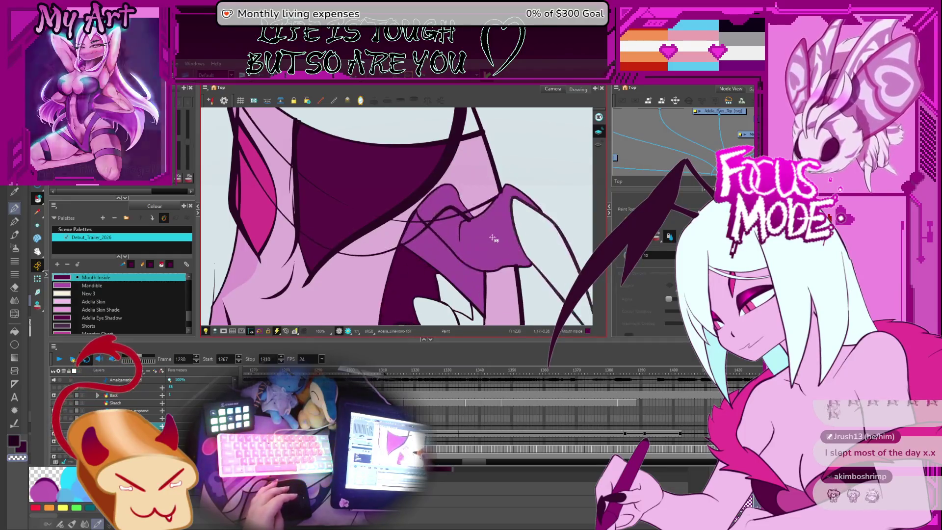
{"action": "key", "text": "period"}
{"action": "key", "text": "period"}
{"action": "key", "text": "period"}
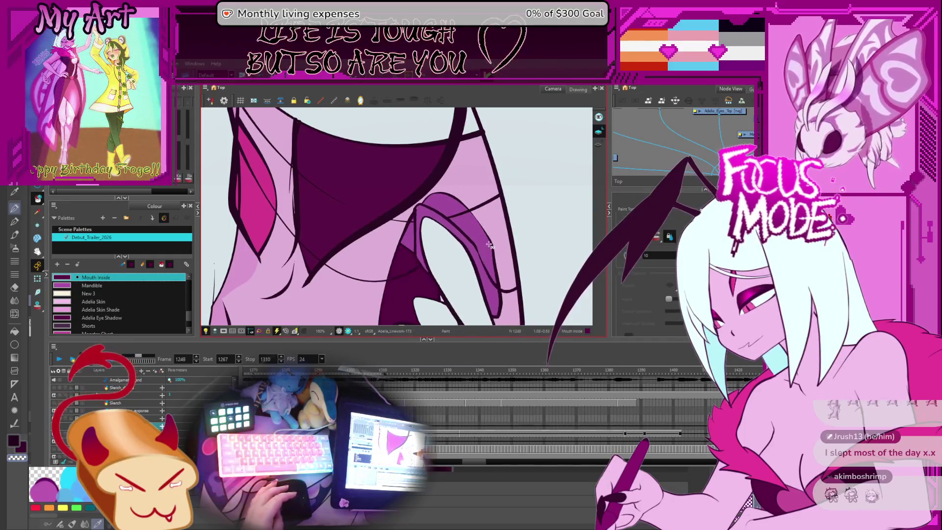
Zoom out to the whole grin and step back through earlier drawings of the shot
{"action": "scroll", "coordinate": [463, 279], "scroll_direction": "down", "scroll_amount": 3}
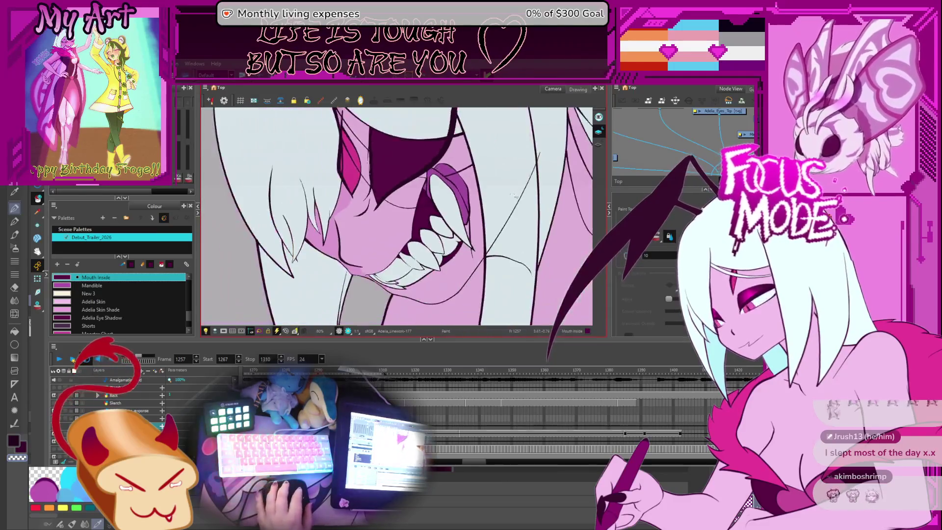
{"action": "key", "text": "period"}
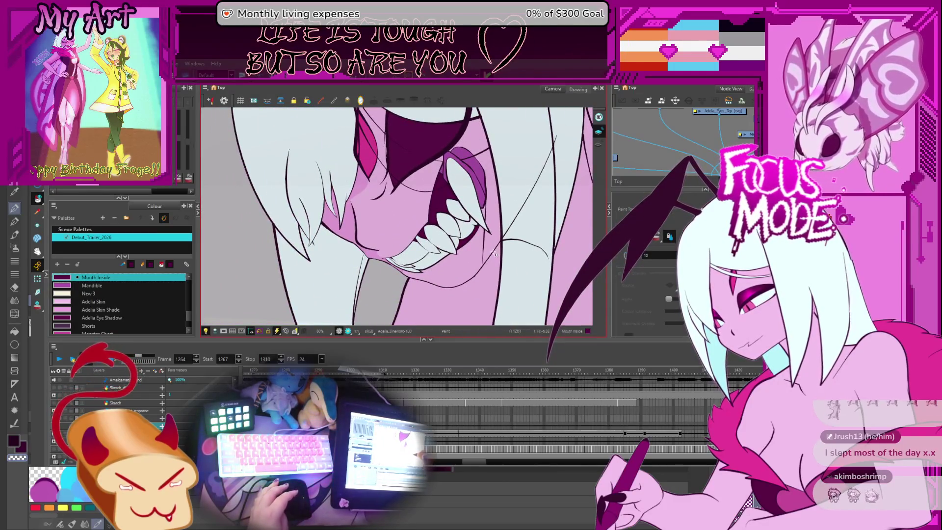
{"action": "left_click_drag", "start_coordinate": [419, 243], "coordinate": [444, 228]}
{"action": "key", "text": "comma"}
{"action": "key", "text": "comma"}
{"action": "key", "text": "comma"}
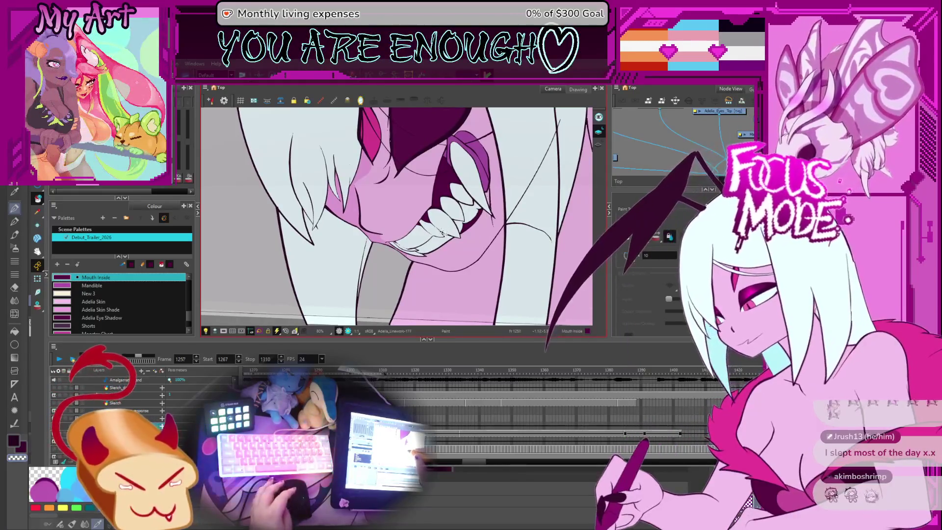
{"action": "key", "text": "comma"}
{"action": "key", "text": "comma"}
{"action": "key", "text": "comma"}
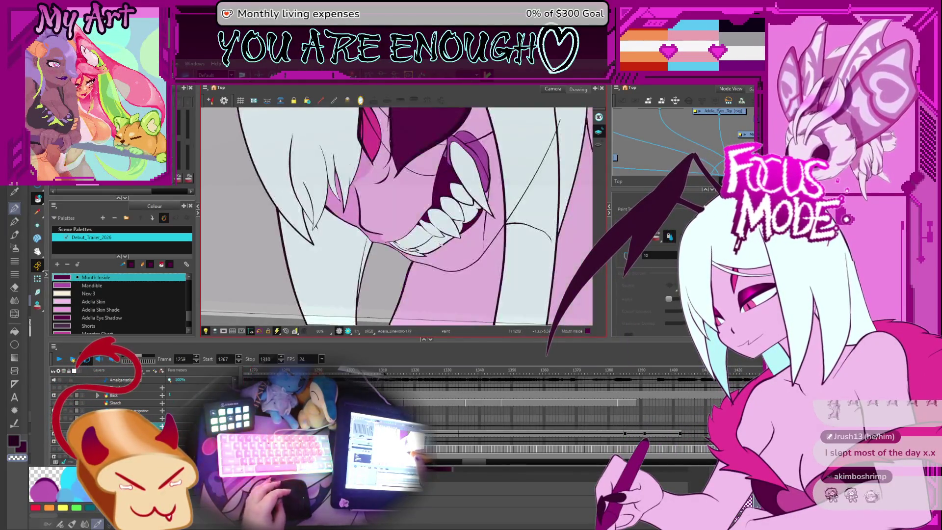
{"action": "key", "text": "comma"}
{"action": "key", "text": "comma"}
{"action": "key", "text": "comma"}
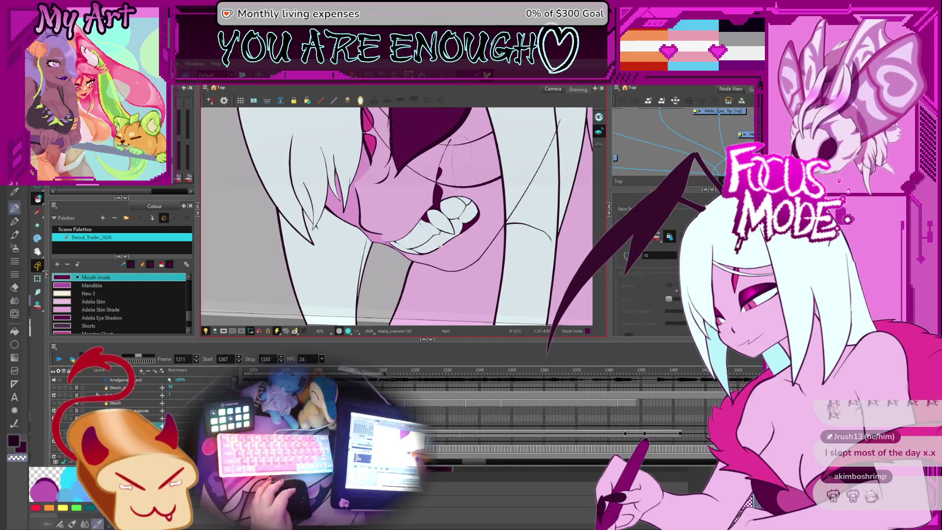
{"action": "key", "text": "comma"}
{"action": "key", "text": "comma"}
{"action": "key", "text": "comma"}
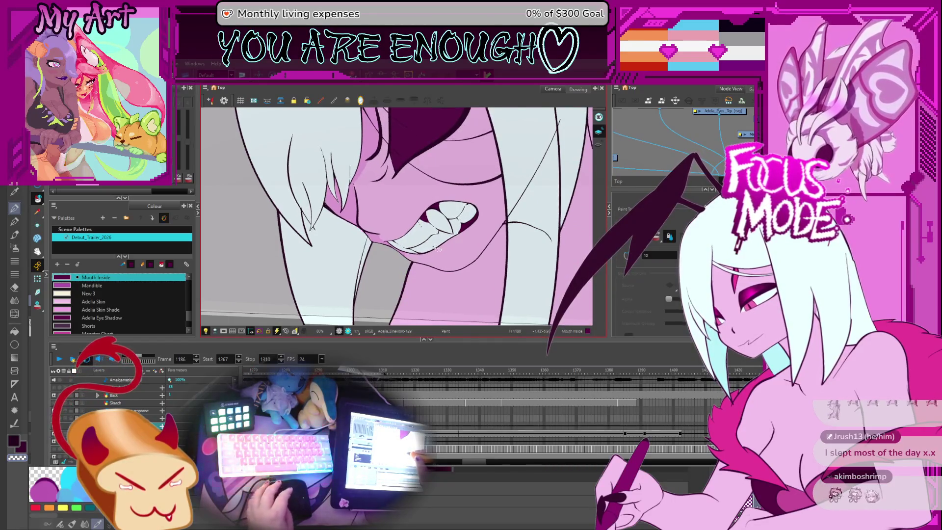
{"action": "scroll", "coordinate": [436, 247], "scroll_direction": "down", "scroll_amount": 4}
{"action": "scroll", "coordinate": [450, 233], "scroll_direction": "up", "scroll_amount": 3}
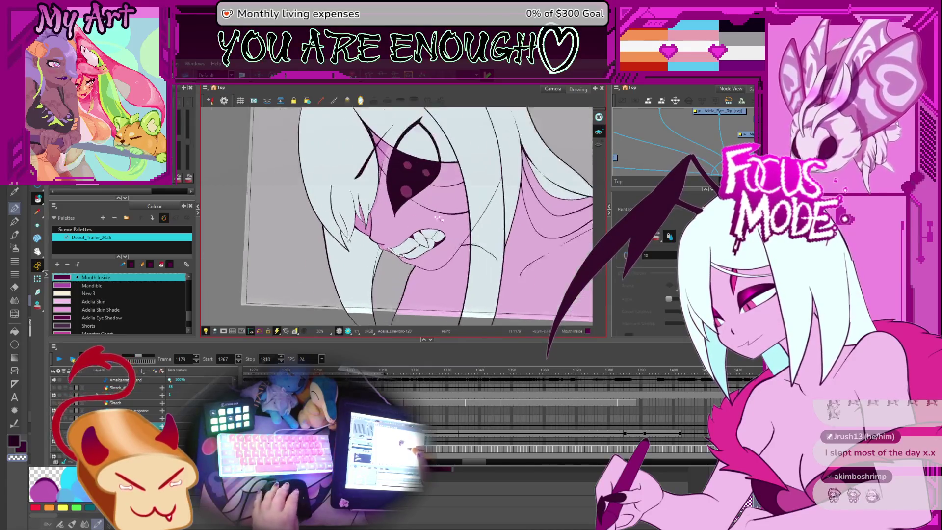
Compare the eye drawings, then pick the Adelia Skin colour from the face, ending on frame 1179
{"action": "key", "text": "comma"}
{"action": "key", "text": "comma"}
{"action": "key", "text": "comma"}
{"action": "key", "text": "comma"}
{"action": "key", "text": "comma"}
{"action": "key", "text": "comma"}
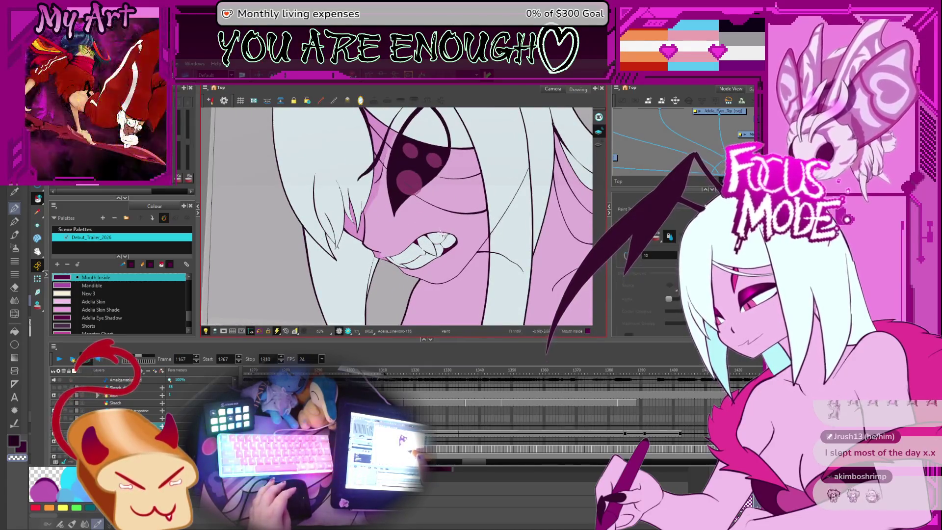
{"action": "key", "text": "period"}
{"action": "key", "text": "period"}
{"action": "key", "text": "period"}
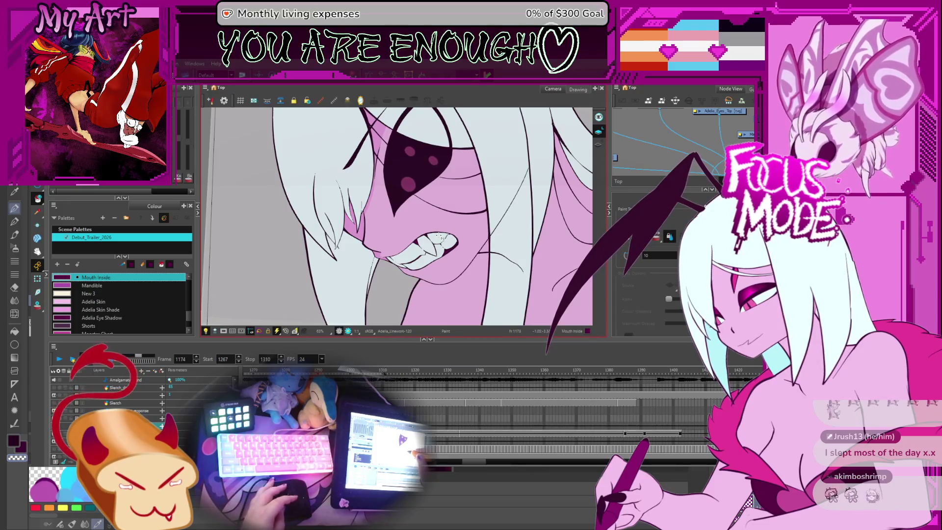
{"action": "key", "text": "comma"}
{"action": "key", "text": "comma"}
{"action": "key", "text": "comma"}
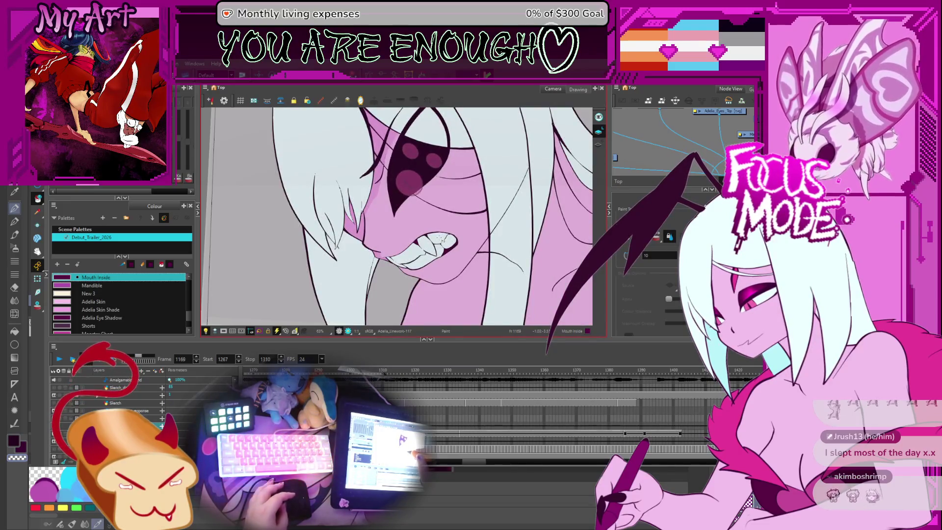
{"action": "key", "text": "period"}
{"action": "key", "text": "period"}
{"action": "key", "text": "period"}
{"action": "key", "text": "period"}
{"action": "key", "text": "period"}
{"action": "key", "text": "period"}
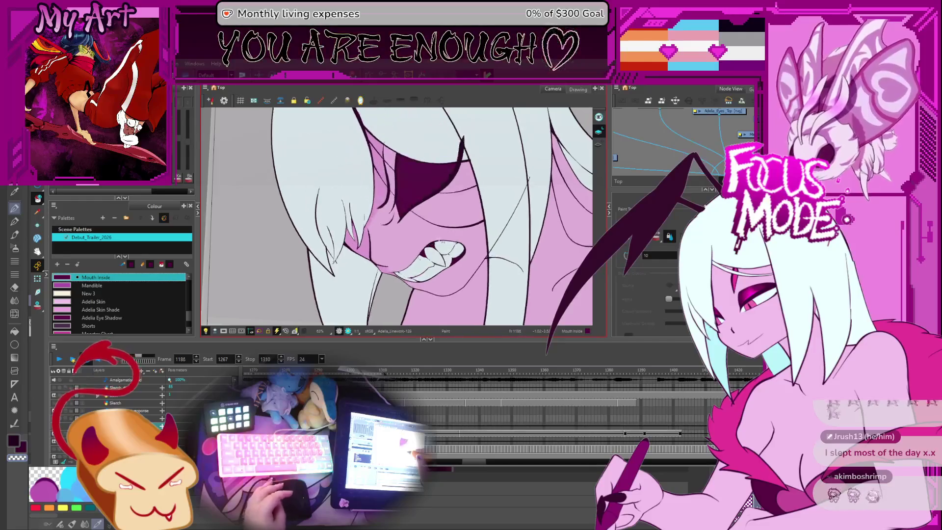
{"action": "key", "text": "comma"}
{"action": "key", "text": "comma"}
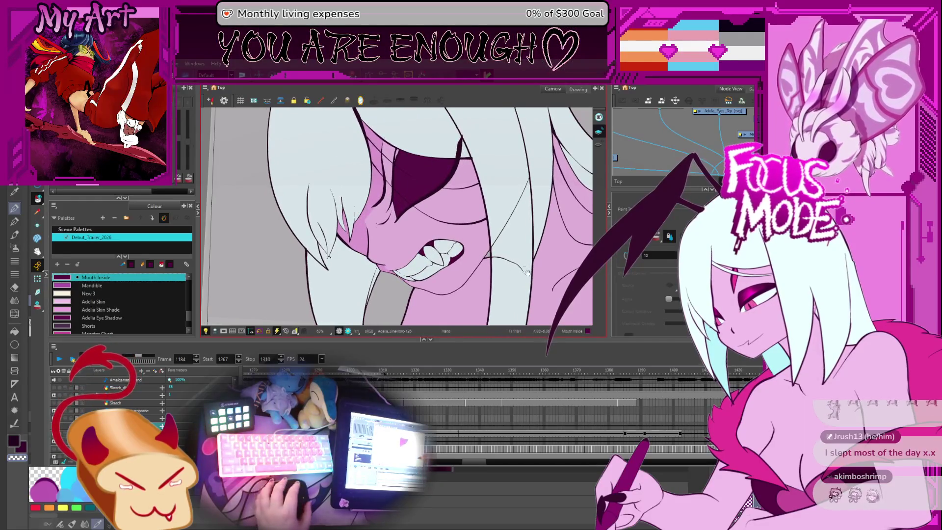
{"action": "scroll", "coordinate": [527, 272], "scroll_direction": "up", "scroll_amount": 3}
{"action": "key", "text": "k"}
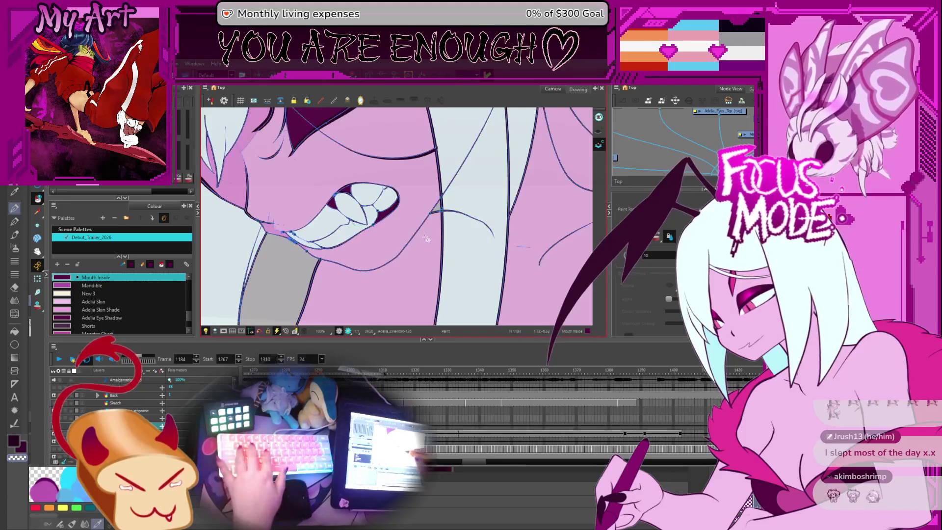
{"action": "left_click", "coordinate": [434, 222], "text": "alt"}
{"action": "key", "text": "comma"}
{"action": "key", "text": "comma"}
{"action": "key", "text": "comma"}
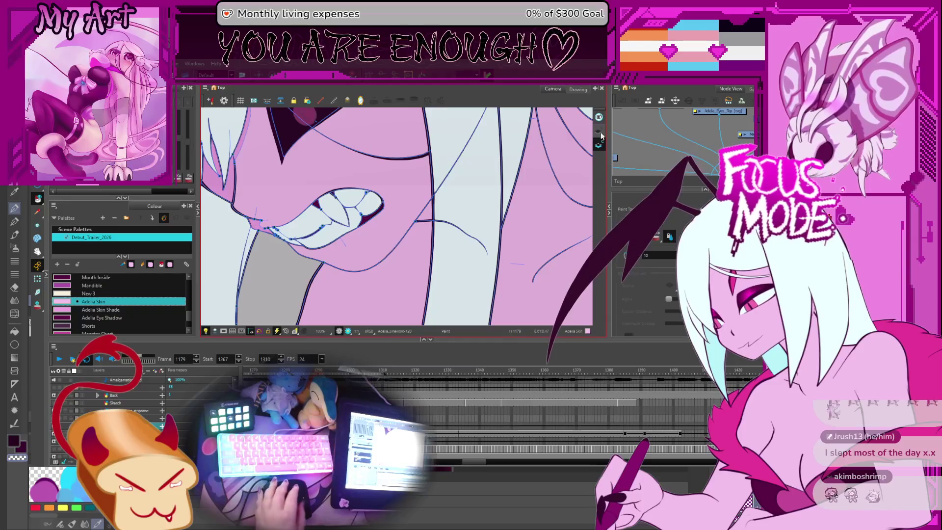
Switch to the Cutter tool, compare the mouth across neighbouring frames, and turn on Show Strokes
{"action": "scroll", "coordinate": [402, 216], "scroll_direction": "up", "scroll_amount": 3}
{"action": "key", "text": "alt+t"}
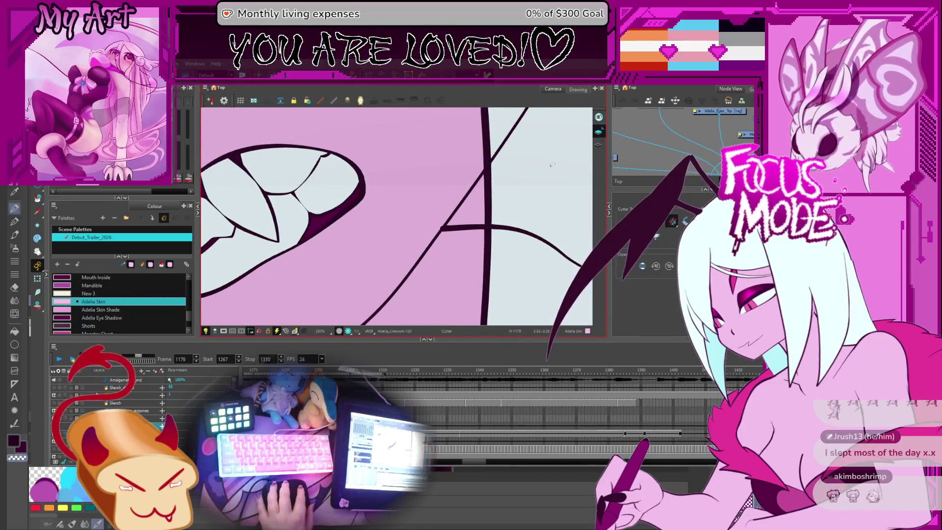
{"action": "key", "text": "period"}
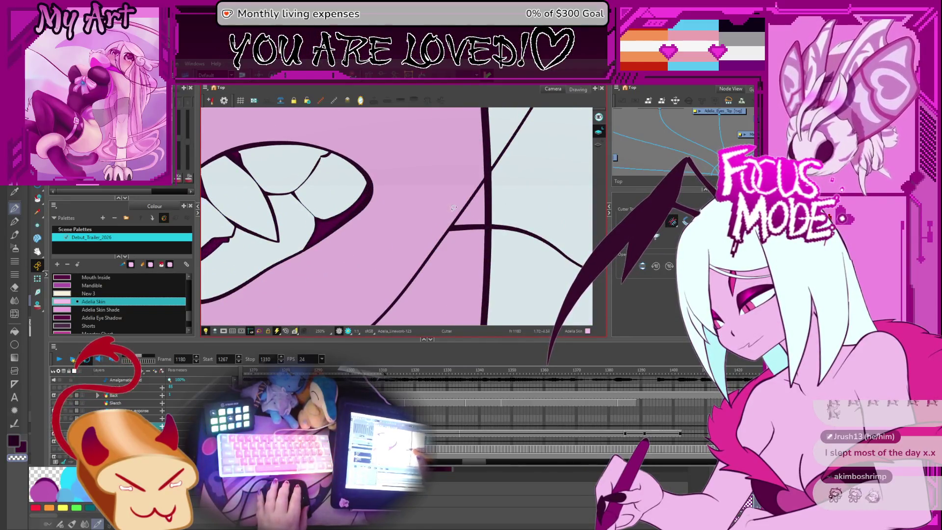
{"action": "key", "text": "period"}
{"action": "key", "text": "period"}
{"action": "key", "text": "comma"}
{"action": "key", "text": "period"}
{"action": "key", "text": "k"}
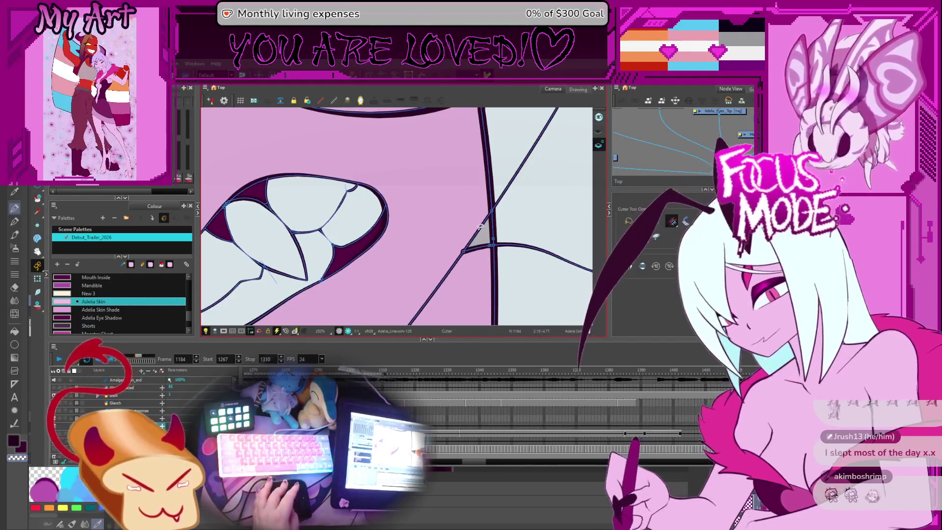
Zoom around the mouth and step back and forth to compare its crossing lines
{"action": "scroll", "coordinate": [480, 226], "scroll_direction": "down", "scroll_amount": 3}
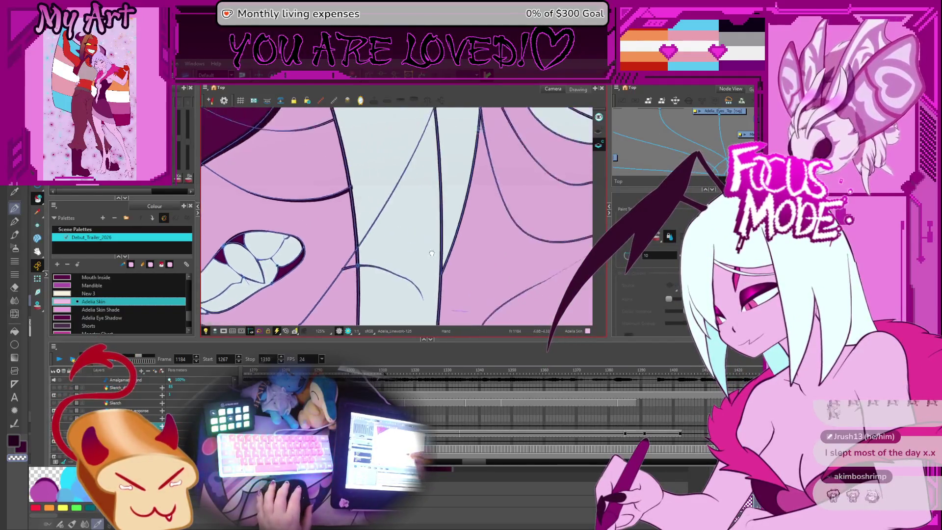
{"action": "scroll", "coordinate": [431, 253], "scroll_direction": "down", "scroll_amount": 2}
{"action": "key", "text": "period"}
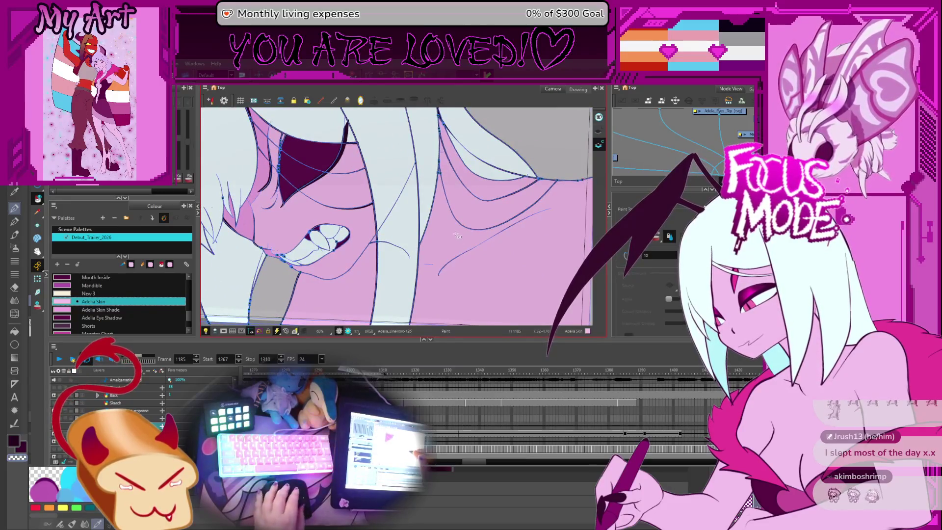
{"action": "scroll", "coordinate": [456, 235], "scroll_direction": "up", "scroll_amount": 2}
{"action": "key", "text": "period"}
{"action": "key", "text": "period"}
{"action": "key", "text": "period"}
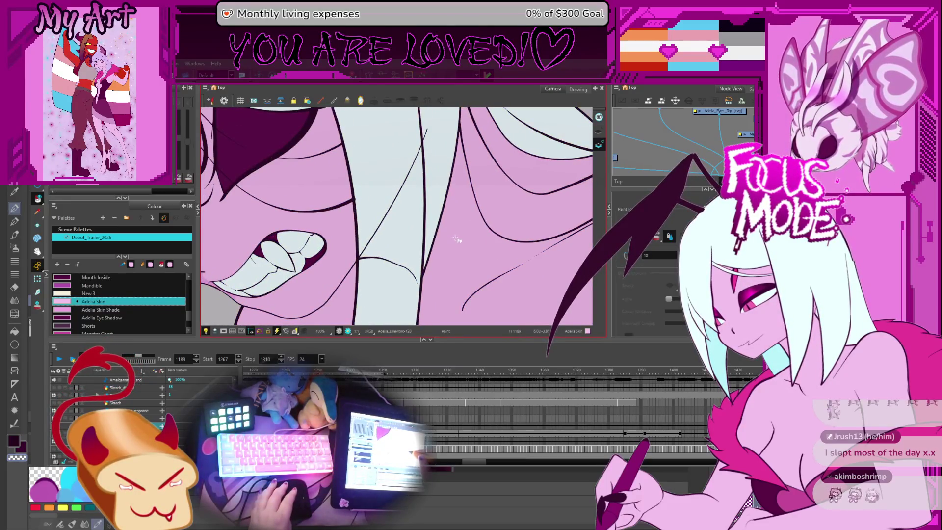
{"action": "key", "text": "comma"}
{"action": "key", "text": "comma"}
{"action": "key", "text": "comma"}
Step back through the shot to the empty cel at frame 1133
{"action": "scroll", "coordinate": [380, 265], "scroll_direction": "up", "scroll_amount": 3}
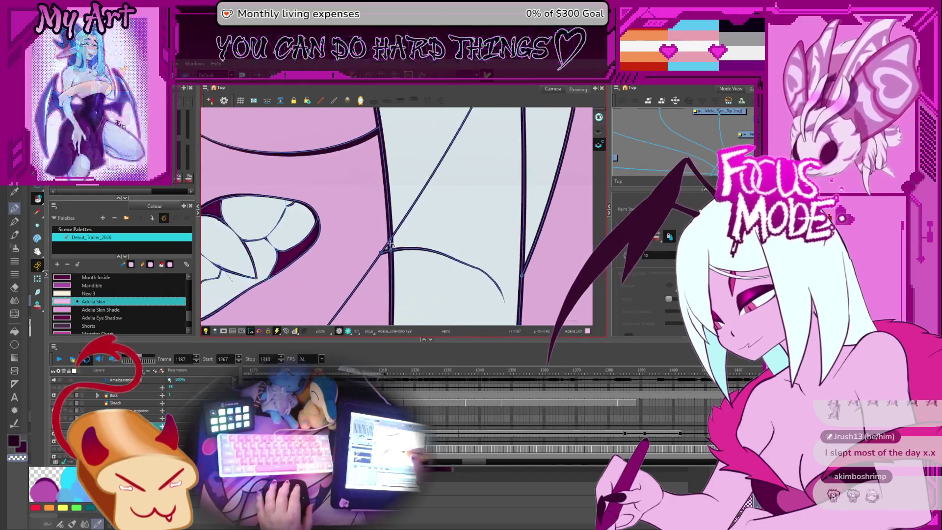
{"action": "key", "text": "period"}
{"action": "key", "text": "period"}
{"action": "key", "text": "period"}
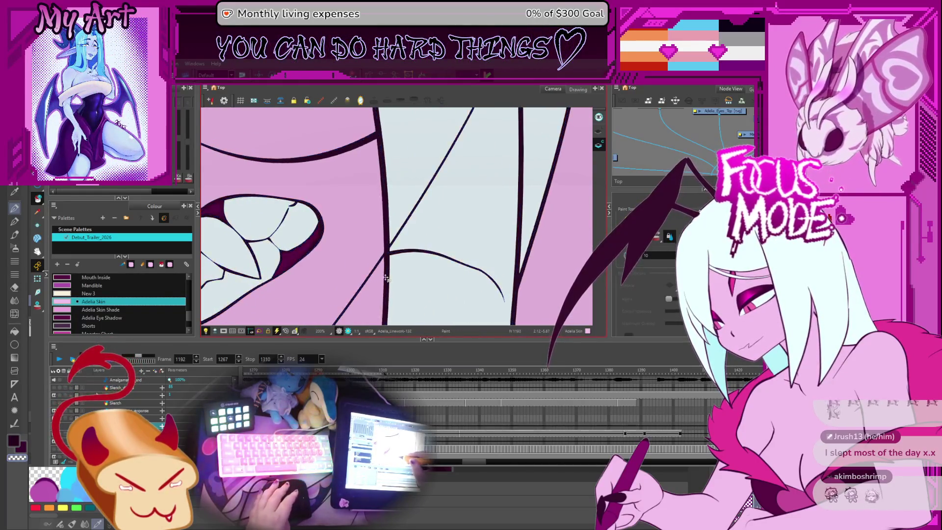
{"action": "key", "text": "comma"}
{"action": "key", "text": "comma"}
{"action": "key", "text": "comma"}
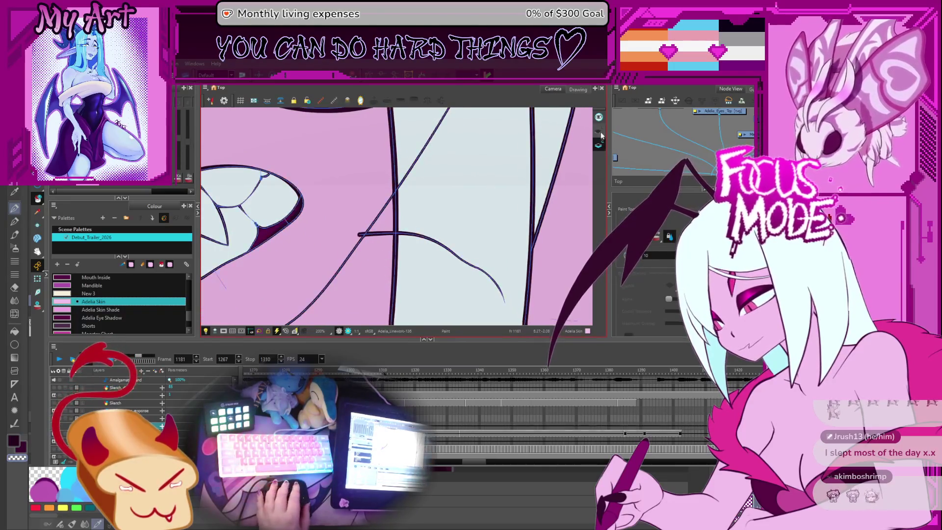
{"action": "scroll", "coordinate": [381, 251], "scroll_direction": "down", "scroll_amount": 3}
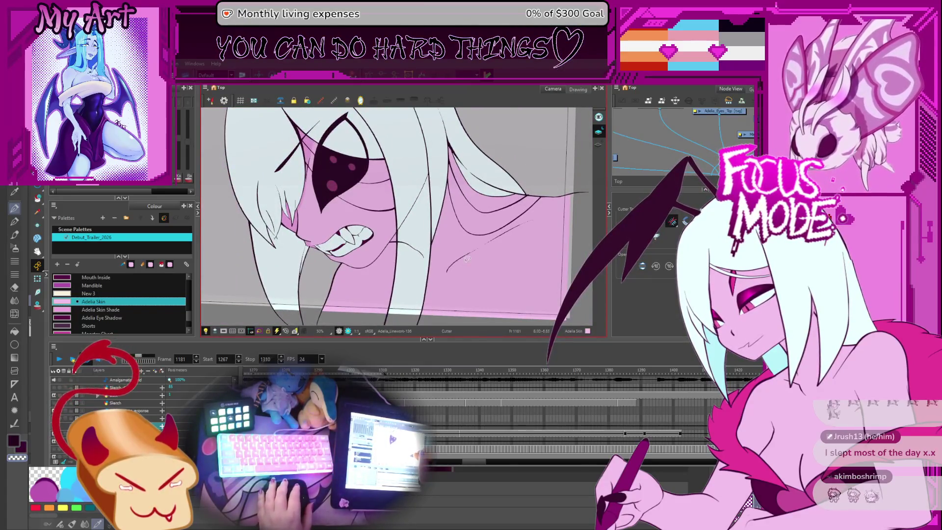
{"action": "key", "text": "comma"}
{"action": "key", "text": "comma"}
{"action": "key", "text": "comma"}
{"action": "key", "text": "comma"}
{"action": "key", "text": "comma"}
{"action": "key", "text": "comma"}
{"action": "key", "text": "comma"}
{"action": "key", "text": "comma"}
{"action": "key", "text": "comma"}
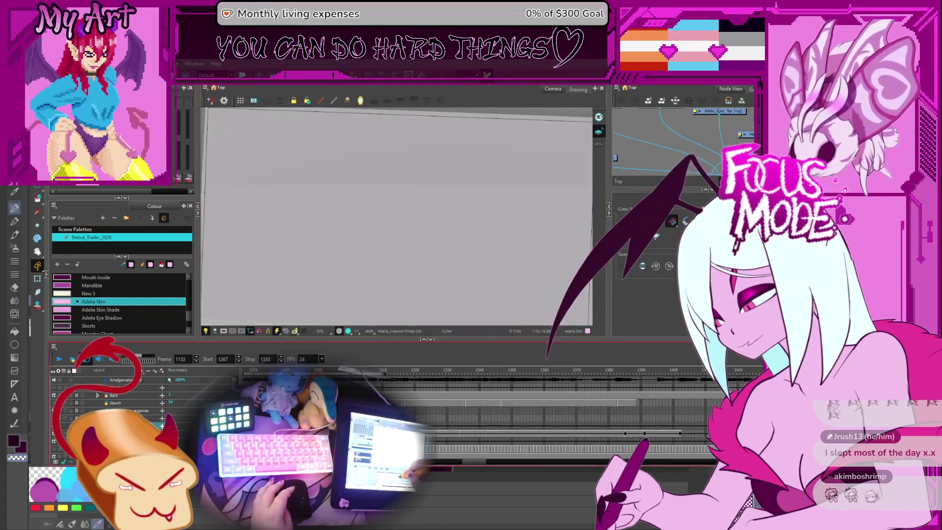
Play back the spider-leg animation and compare neighbouring leg poses
{"action": "scroll", "coordinate": [415, 383], "scroll_direction": "down", "scroll_amount": 3}
{"action": "key", "text": "comma"}
{"action": "key", "text": "comma"}
{"action": "key", "text": "comma"}
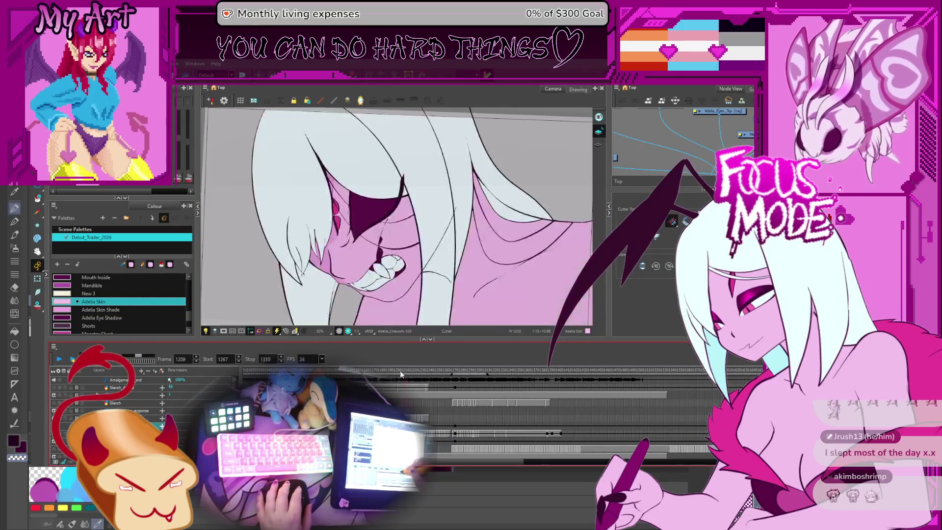
{"action": "key", "text": "period"}
{"action": "key", "text": "period"}
{"action": "key", "text": "period"}
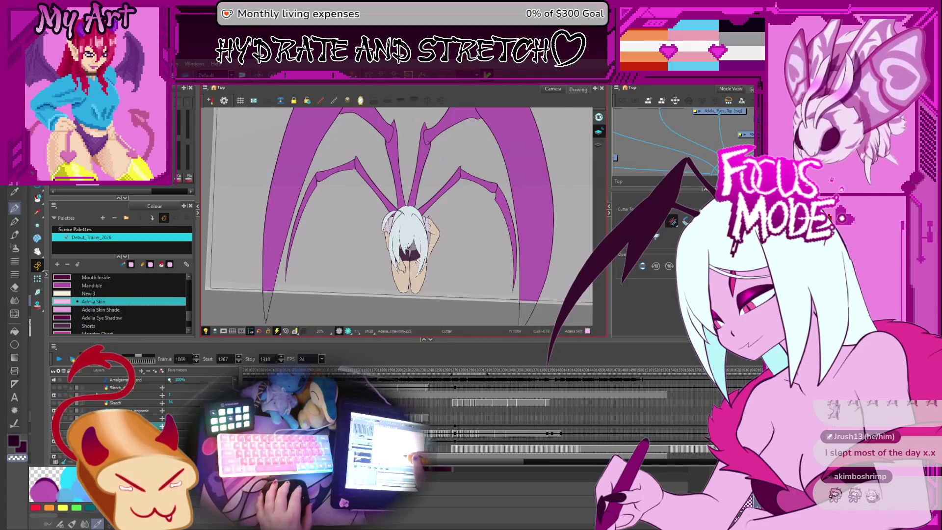
{"action": "scroll", "coordinate": [427, 257], "scroll_direction": "up", "scroll_amount": 2}
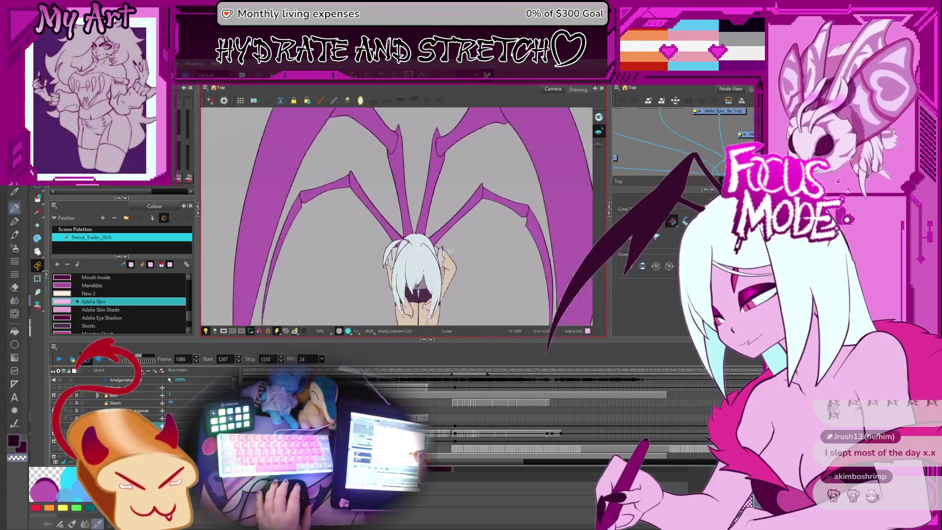
{"action": "scroll", "coordinate": [450, 250], "scroll_direction": "up", "scroll_amount": 3}
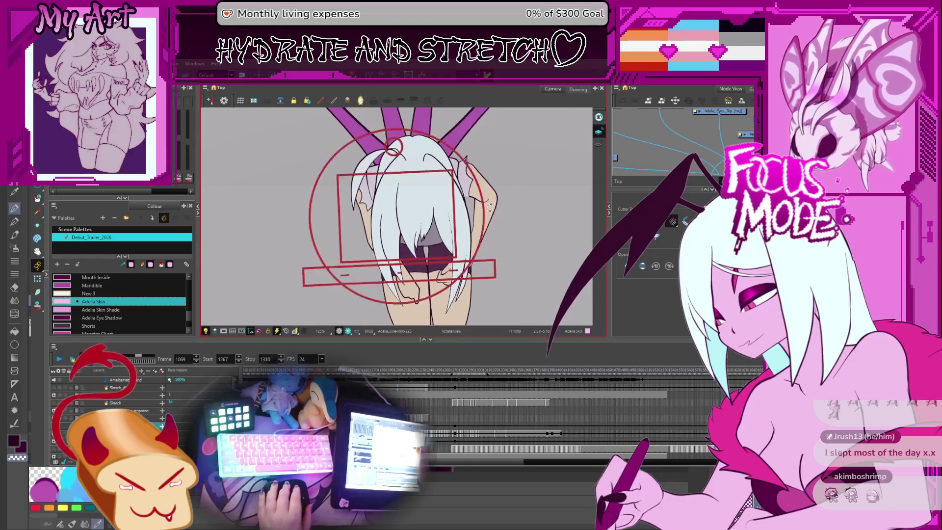
{"action": "scroll", "coordinate": [471, 230], "scroll_direction": "down", "scroll_amount": 4}
{"action": "key", "text": "Return"}
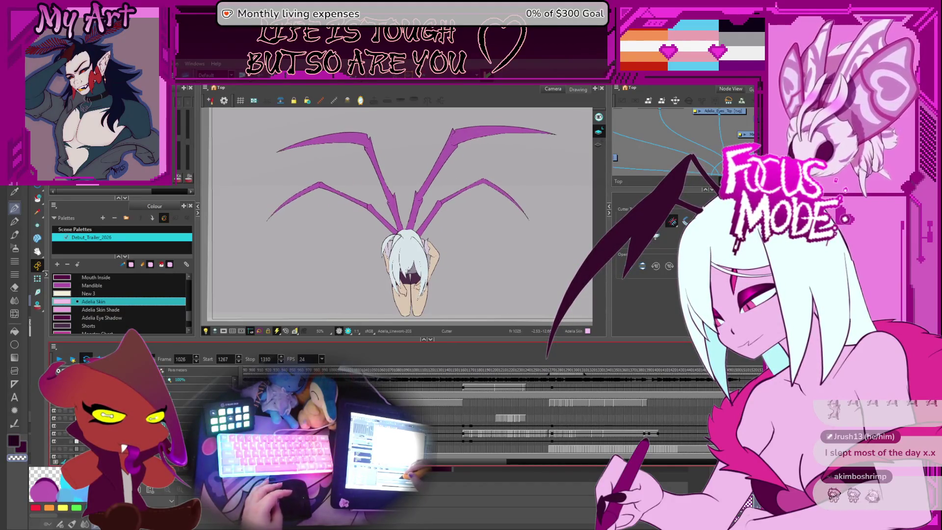
{"action": "key", "text": "comma"}
{"action": "key", "text": "comma"}
{"action": "key", "text": "comma"}
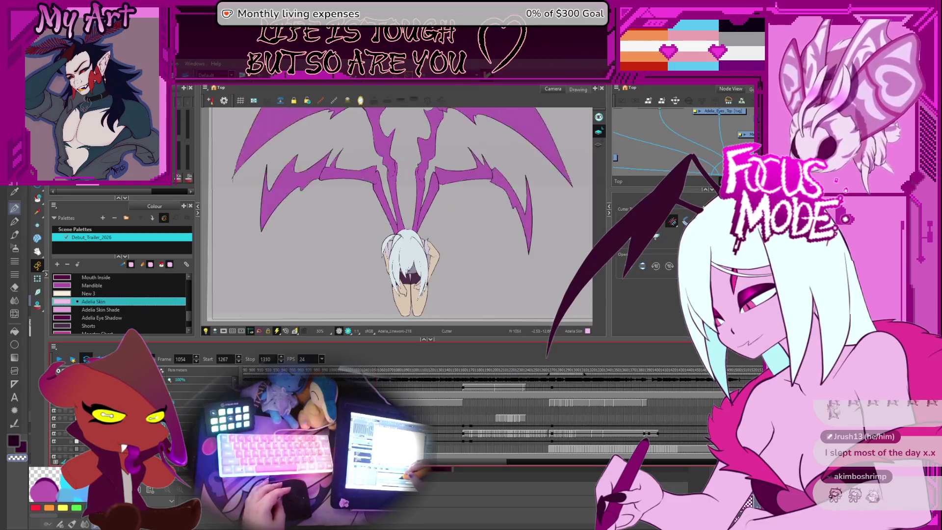
{"action": "key", "text": "period"}
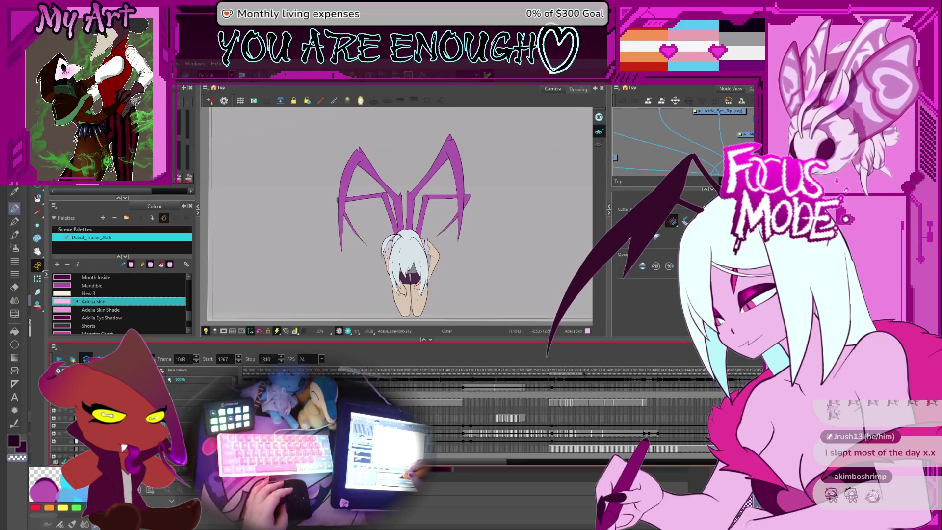
Zoom and pan to show the girl's whole body, then make the drawing area taller
{"action": "scroll", "coordinate": [443, 274], "scroll_direction": "up", "scroll_amount": 3}
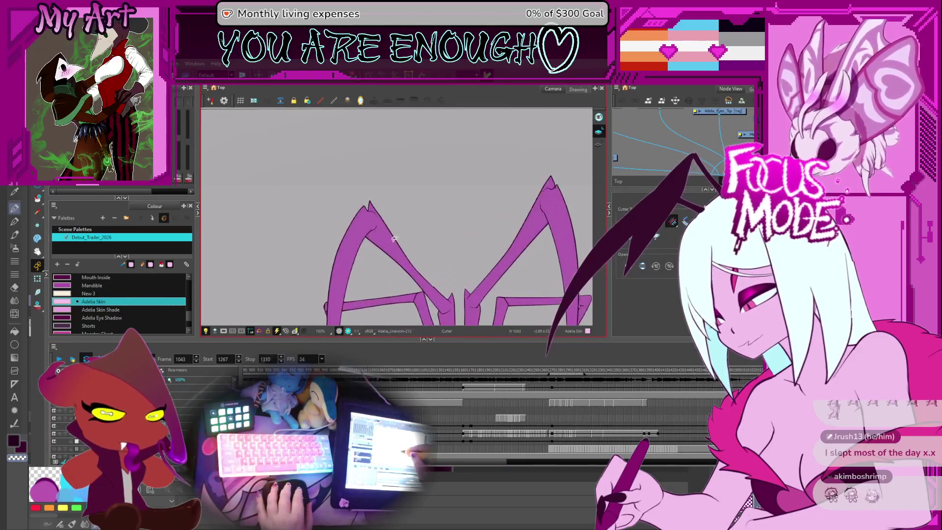
{"action": "left_click_drag", "start_coordinate": [443, 274], "coordinate": [417, 215]}
{"action": "left_click_drag", "start_coordinate": [427, 255], "coordinate": [416, 216]}
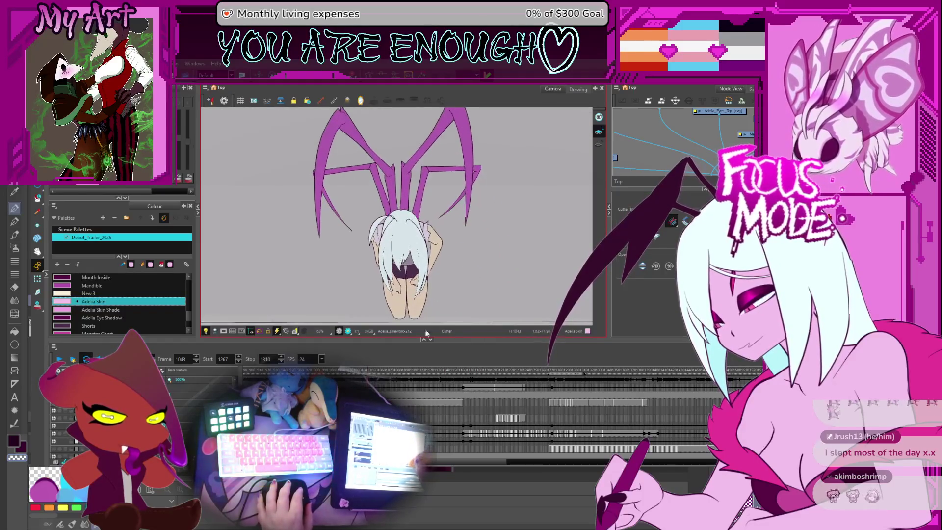
{"action": "left_click_drag", "start_coordinate": [416, 386], "coordinate": [416, 435]}
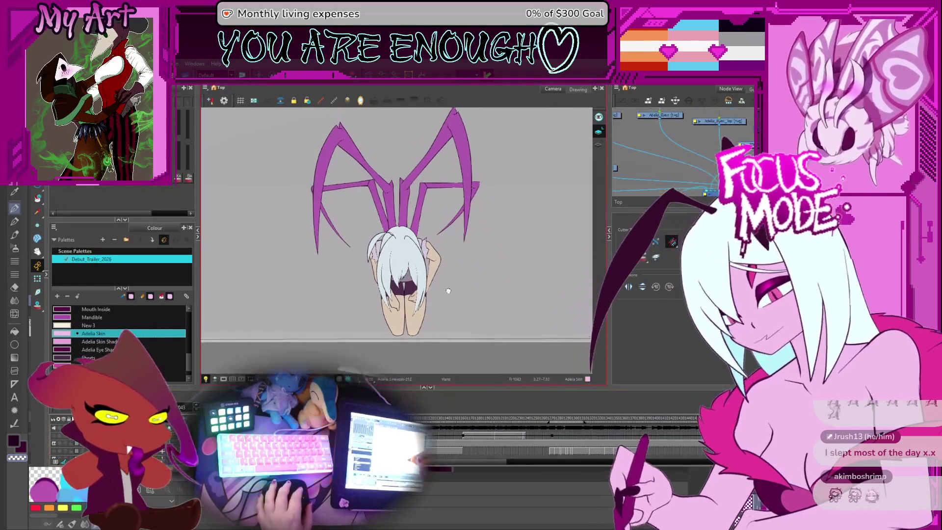
Step back and forth through the spider-leg poses, including the wide-spread legs
{"action": "scroll", "coordinate": [485, 269], "scroll_direction": "up", "scroll_amount": 3}
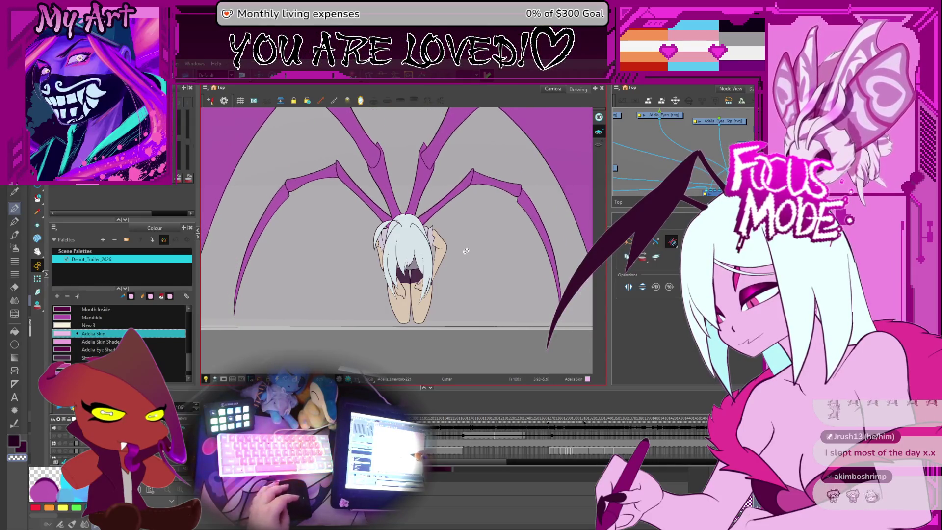
{"action": "key", "text": "comma"}
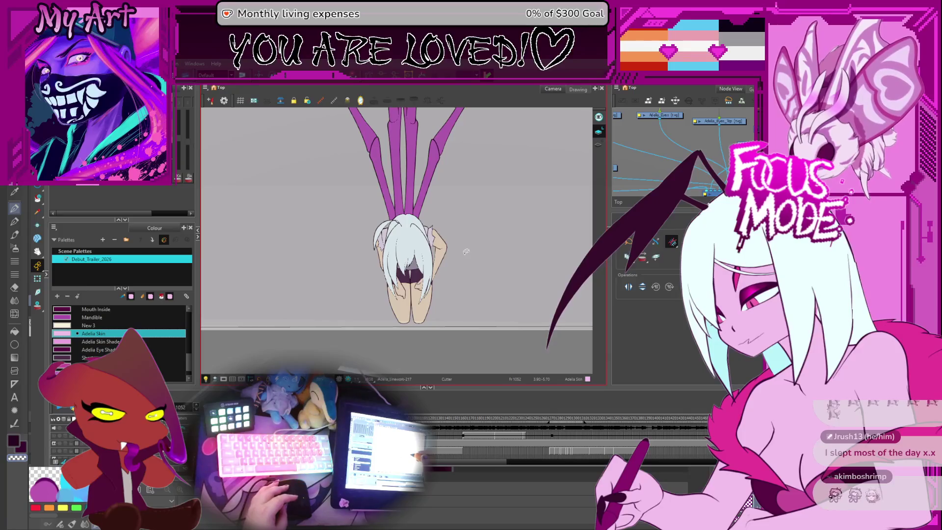
{"action": "key", "text": "period"}
{"action": "key", "text": "period"}
{"action": "key", "text": "period"}
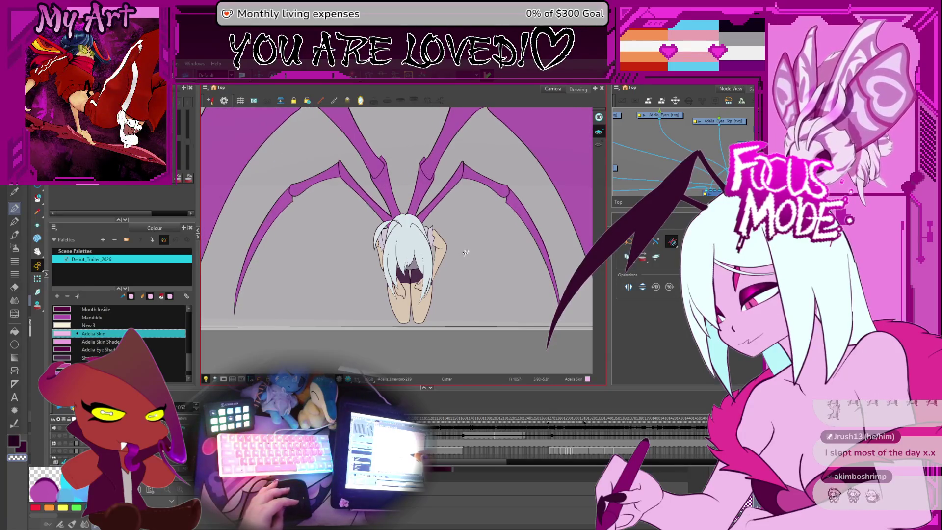
{"action": "key", "text": "period"}
{"action": "key", "text": "period"}
{"action": "key", "text": "period"}
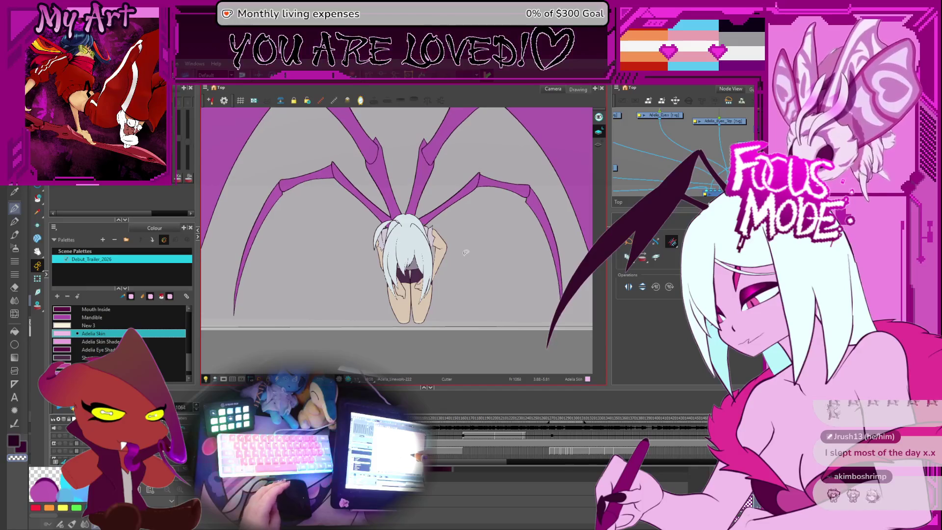
{"action": "key", "text": "period"}
{"action": "key", "text": "period"}
{"action": "key", "text": "period"}
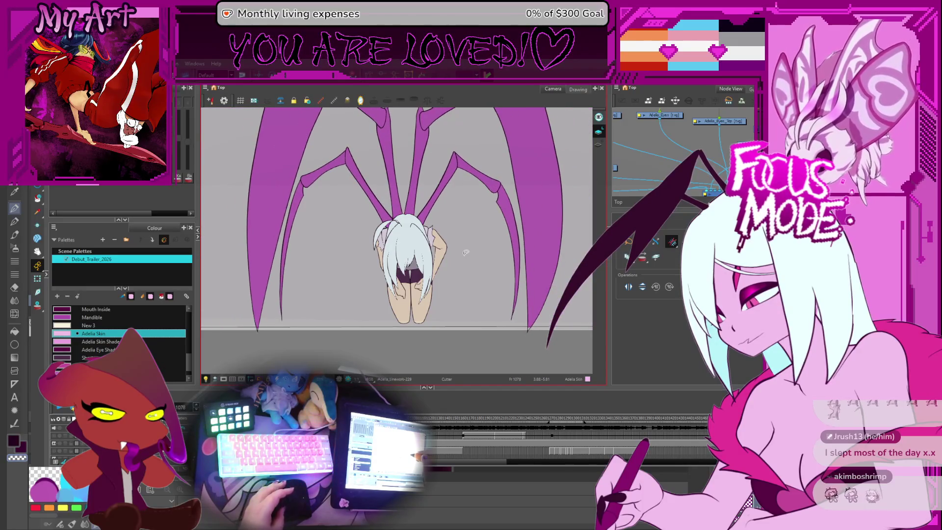
{"action": "key", "text": "comma"}
{"action": "key", "text": "comma"}
{"action": "key", "text": "comma"}
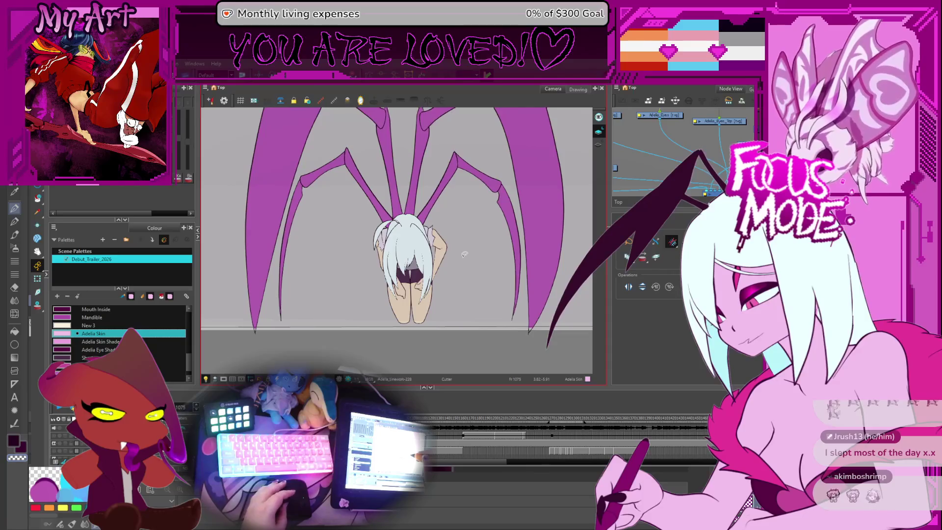
{"action": "key", "text": "comma"}
{"action": "key", "text": "comma"}
{"action": "key", "text": "comma"}
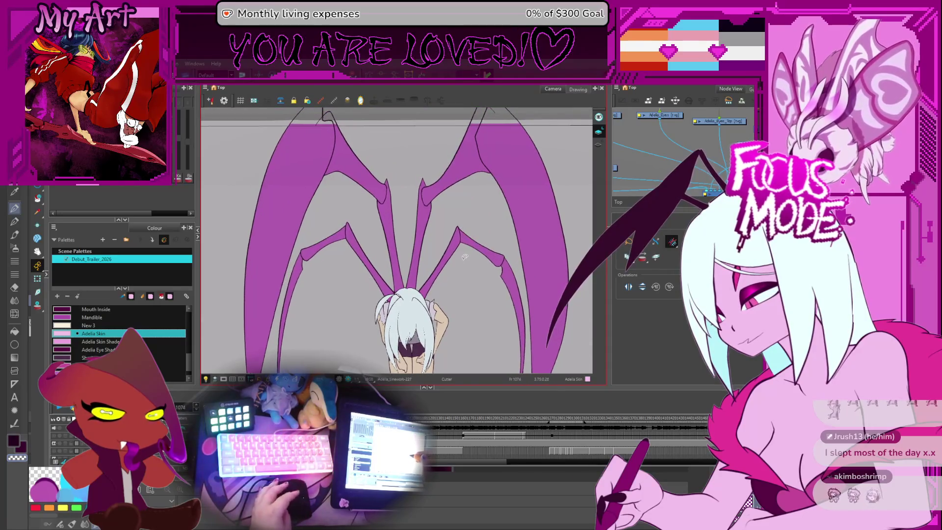
{"action": "key", "text": "comma"}
{"action": "key", "text": "comma"}
{"action": "key", "text": "comma"}
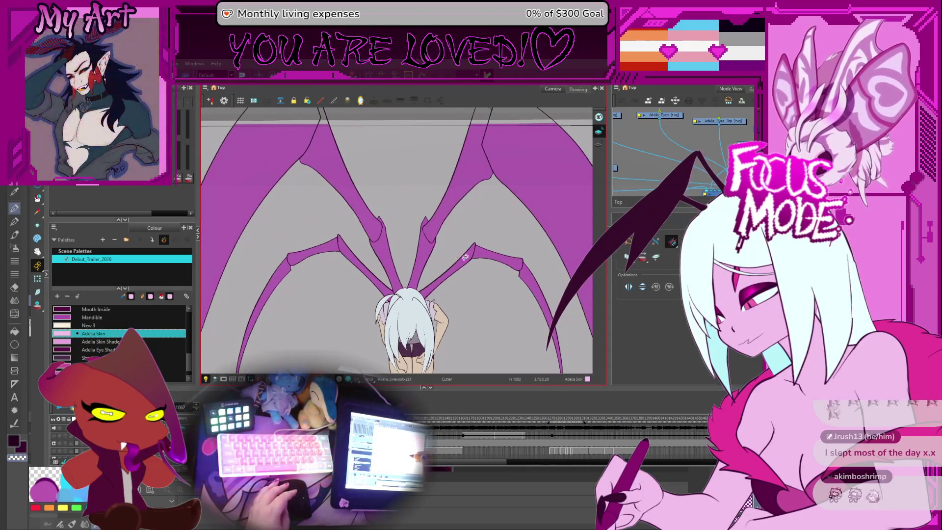
{"action": "key", "text": "period"}
{"action": "key", "text": "period"}
{"action": "key", "text": "period"}
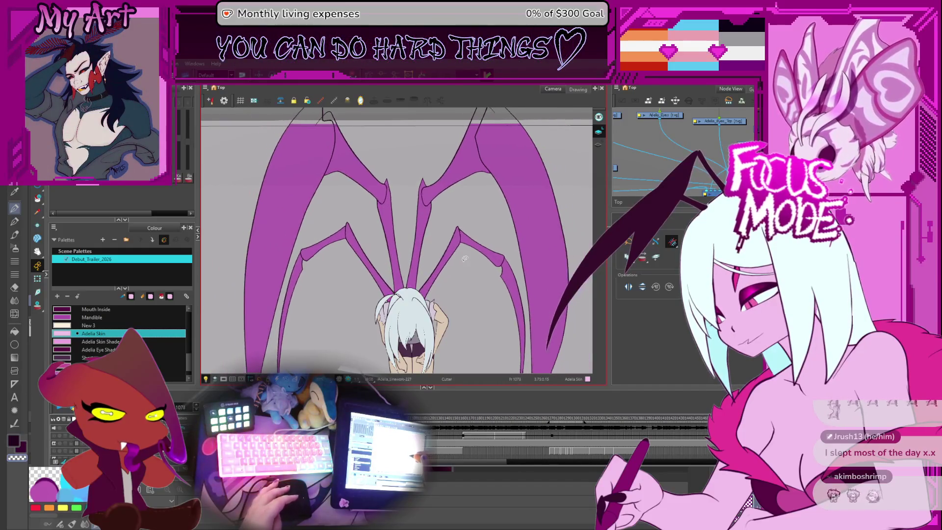
{"action": "key", "text": "comma"}
{"action": "key", "text": "comma"}
{"action": "key", "text": "comma"}
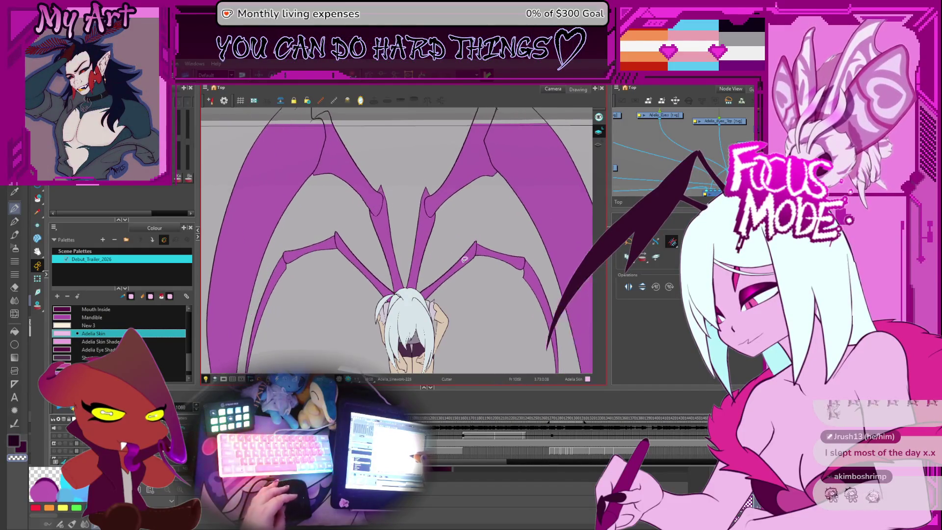
Zoom out to the full camera frame and step back to the legless crouch near frame 966
{"action": "key", "text": "2"}
{"action": "key", "text": "2"}
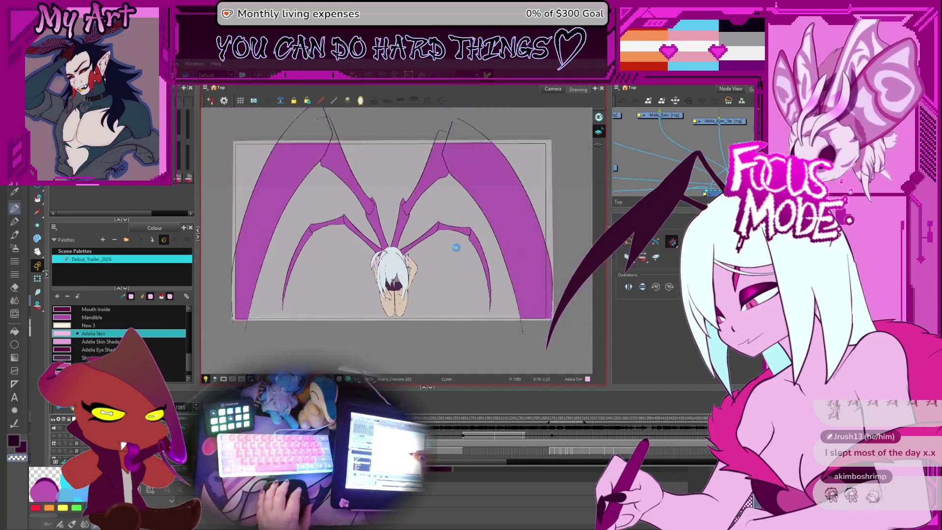
{"action": "key", "text": "period"}
{"action": "key", "text": "period"}
{"action": "key", "text": "period"}
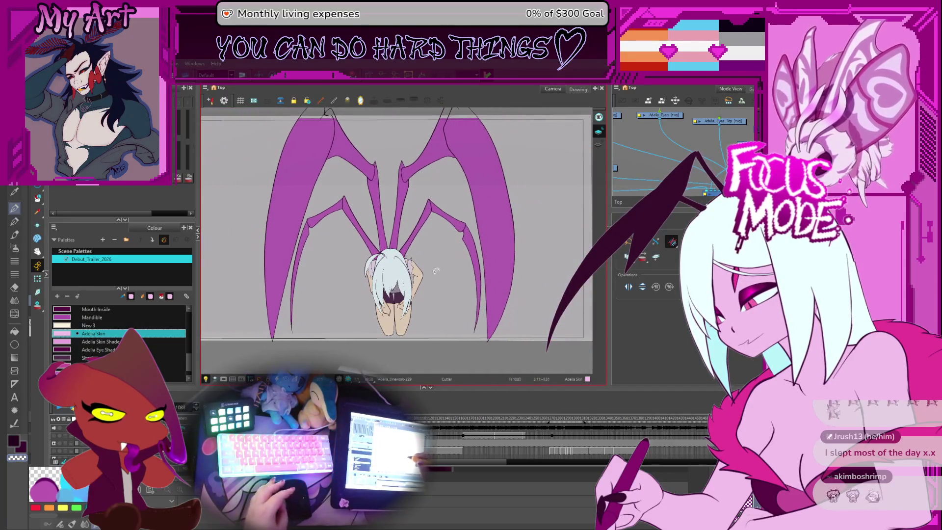
{"action": "key", "text": "comma"}
{"action": "key", "text": "comma"}
{"action": "key", "text": "comma"}
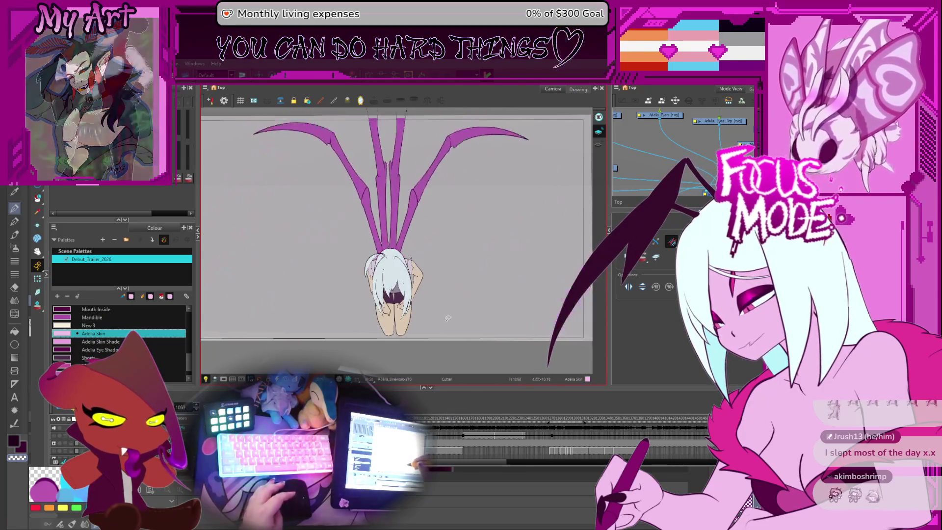
{"action": "key", "text": "comma"}
{"action": "key", "text": "2"}
{"action": "key", "text": "comma"}
{"action": "key", "text": "comma"}
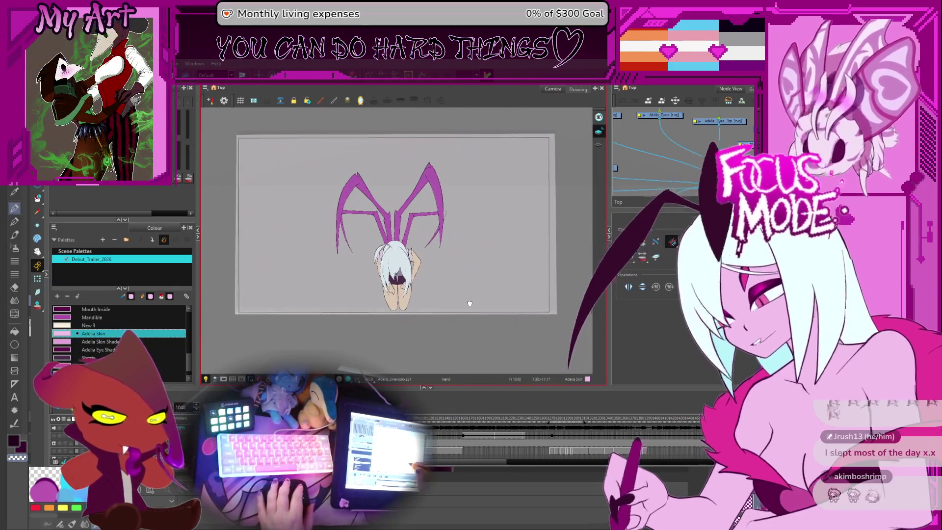
{"action": "key", "text": "2"}
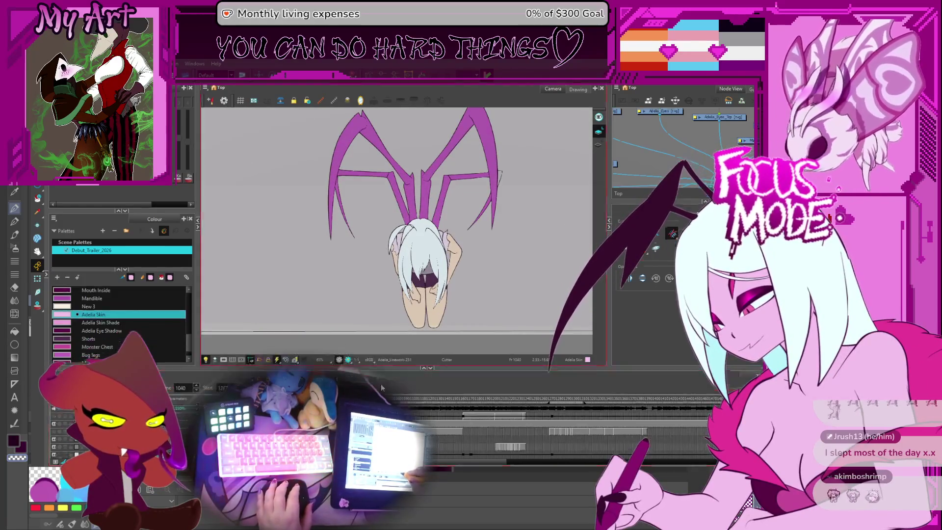
{"action": "scroll", "coordinate": [488, 395], "scroll_direction": "left", "scroll_amount": 3}
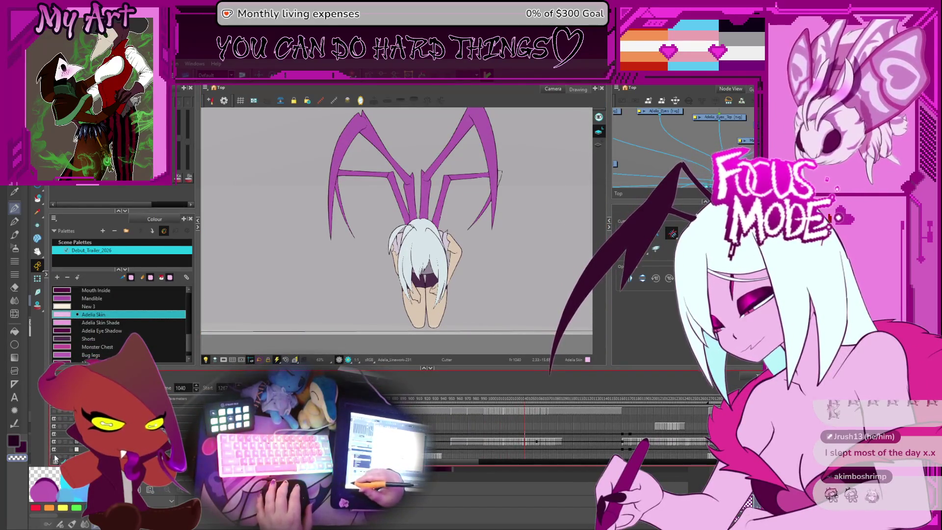
{"action": "key", "text": "comma"}
{"action": "key", "text": "comma"}
{"action": "key", "text": "comma"}
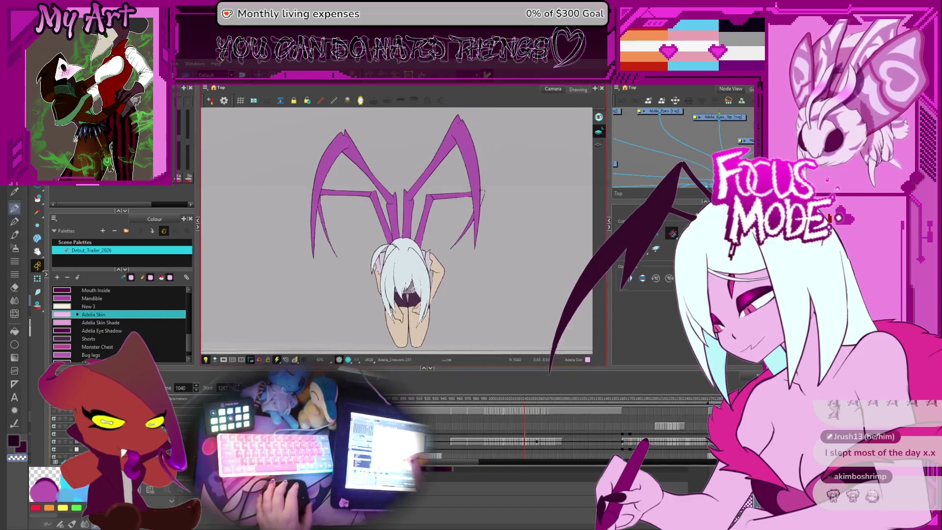
{"action": "key", "text": "comma"}
{"action": "key", "text": "comma"}
{"action": "key", "text": "comma"}
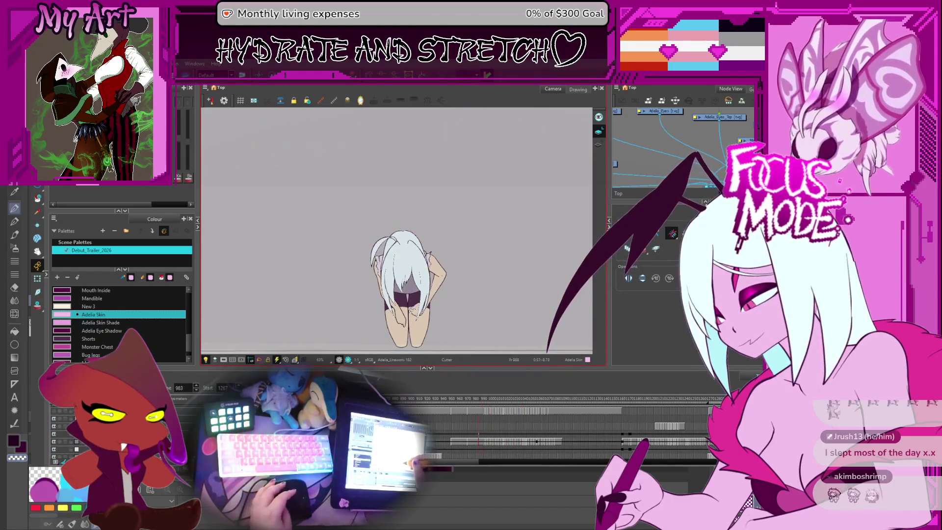
Step back from the crouching shot through the storyboard sketches to the sun light sketch
{"action": "key", "text": "1"}
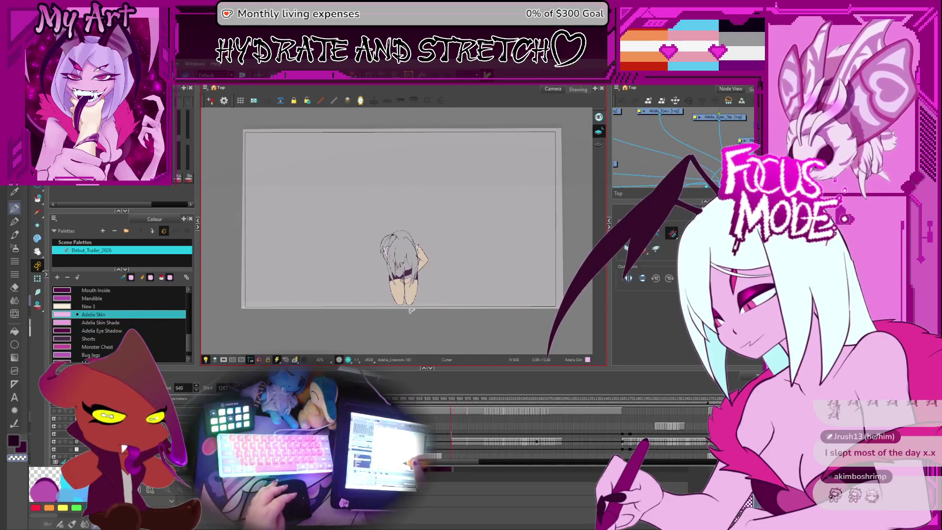
{"action": "key", "text": "comma"}
{"action": "key", "text": "comma"}
{"action": "key", "text": "comma"}
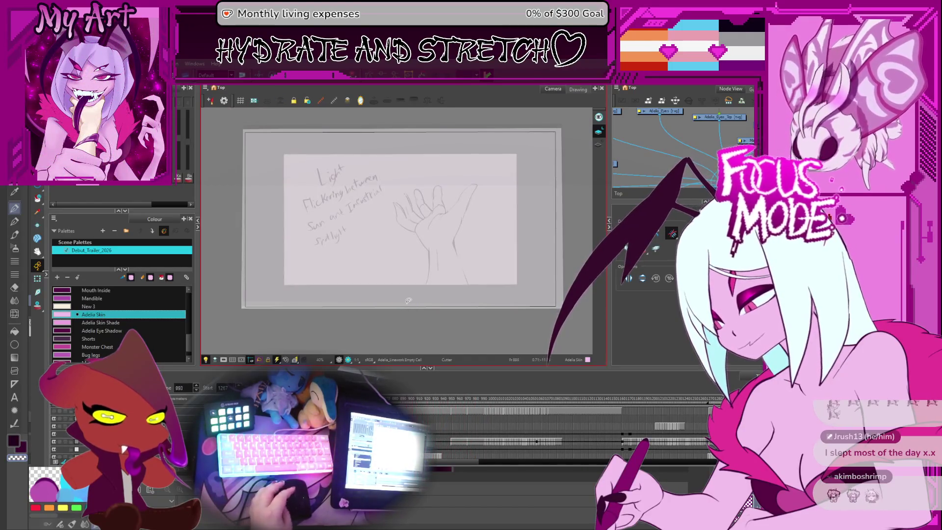
{"action": "key", "text": "period"}
{"action": "key", "text": "period"}
{"action": "key", "text": "period"}
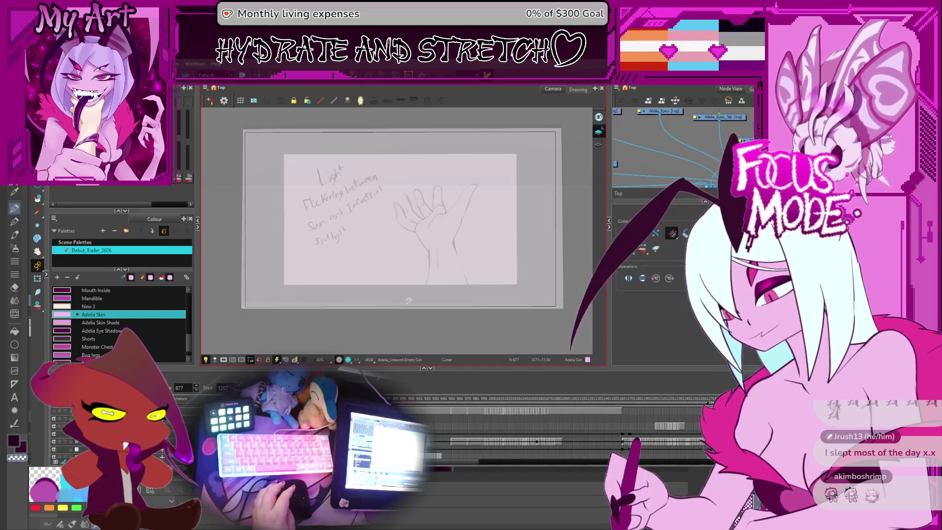
{"action": "key", "text": "comma"}
{"action": "key", "text": "comma"}
{"action": "key", "text": "comma"}
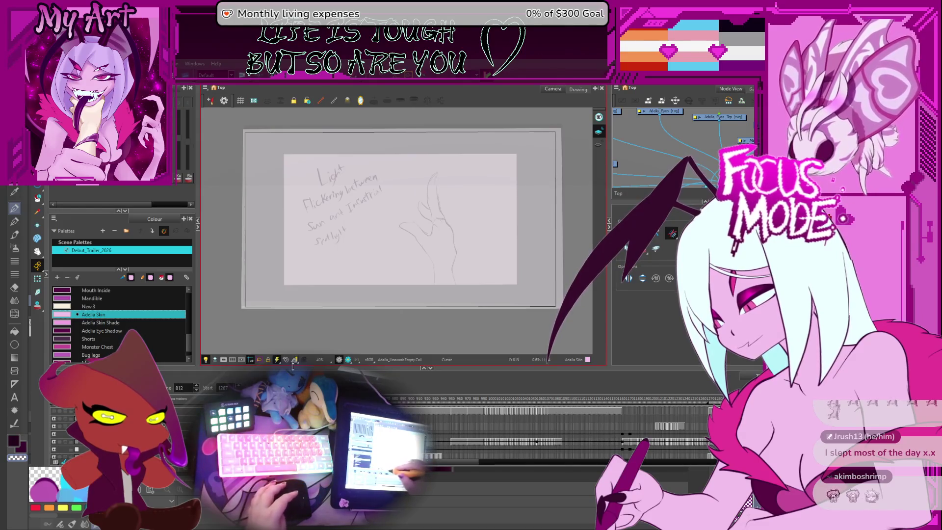
{"action": "key", "text": "comma"}
{"action": "key", "text": "comma"}
{"action": "key", "text": "comma"}
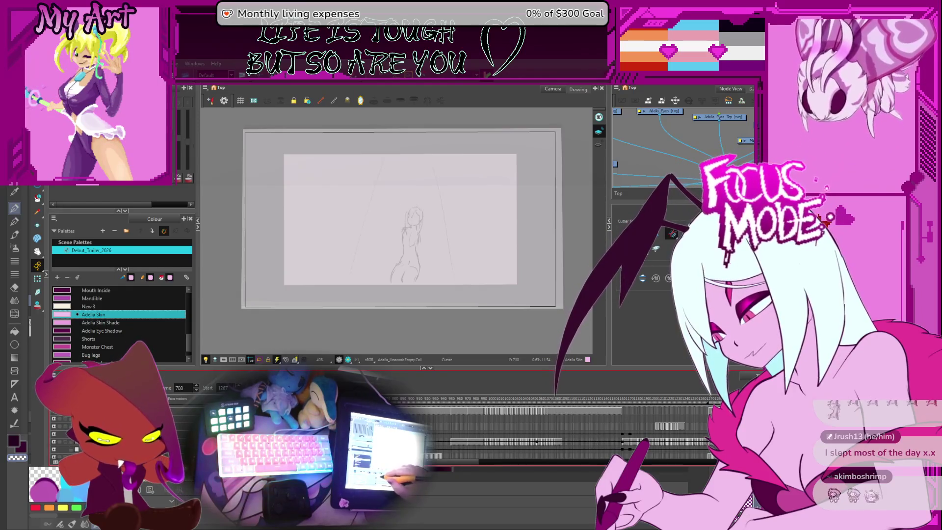
{"action": "key", "text": "comma"}
{"action": "key", "text": "comma"}
{"action": "key", "text": "comma"}
{"action": "key", "text": "comma"}
{"action": "key", "text": "comma"}
{"action": "key", "text": "comma"}
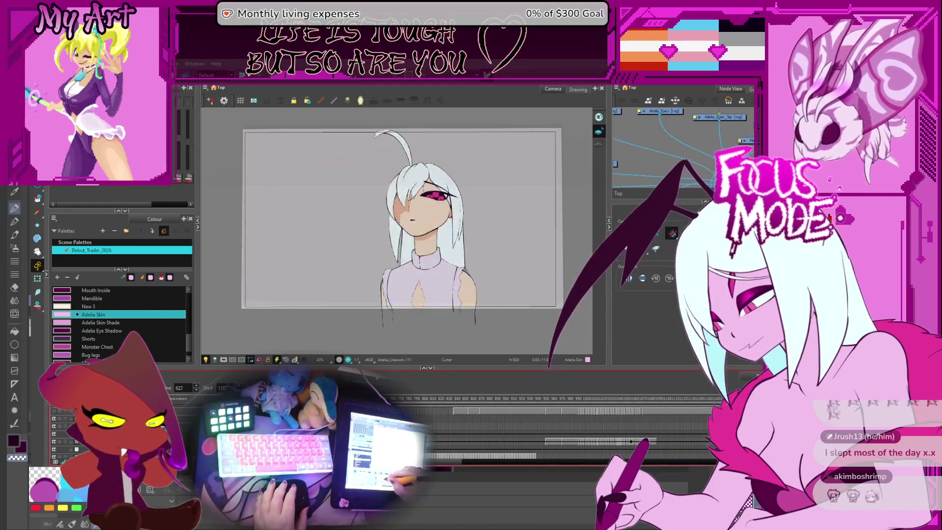
Move back past the coloured character frames to the waving shot near frame 300
{"action": "key", "text": "period"}
{"action": "key", "text": "period"}
{"action": "key", "text": "period"}
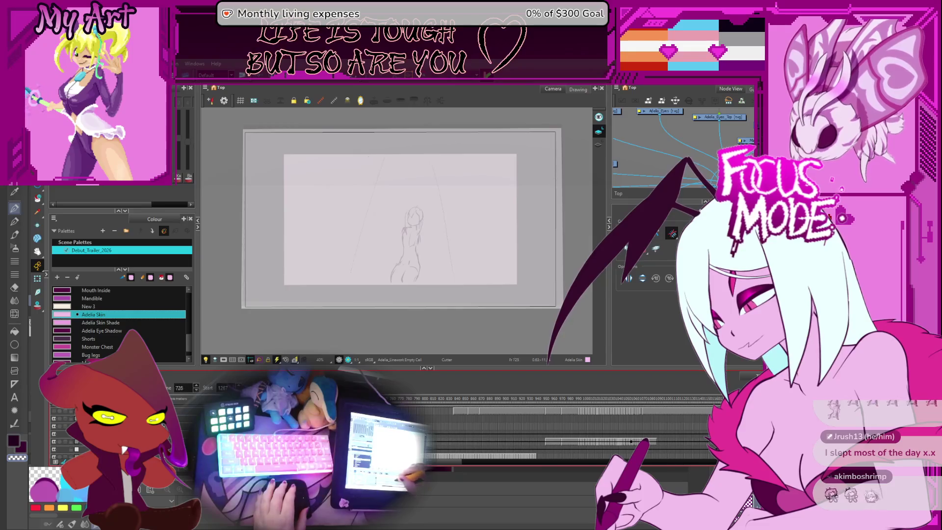
{"action": "key", "text": "semicolon"}
{"action": "key", "text": "comma"}
{"action": "key", "text": "comma"}
{"action": "key", "text": "comma"}
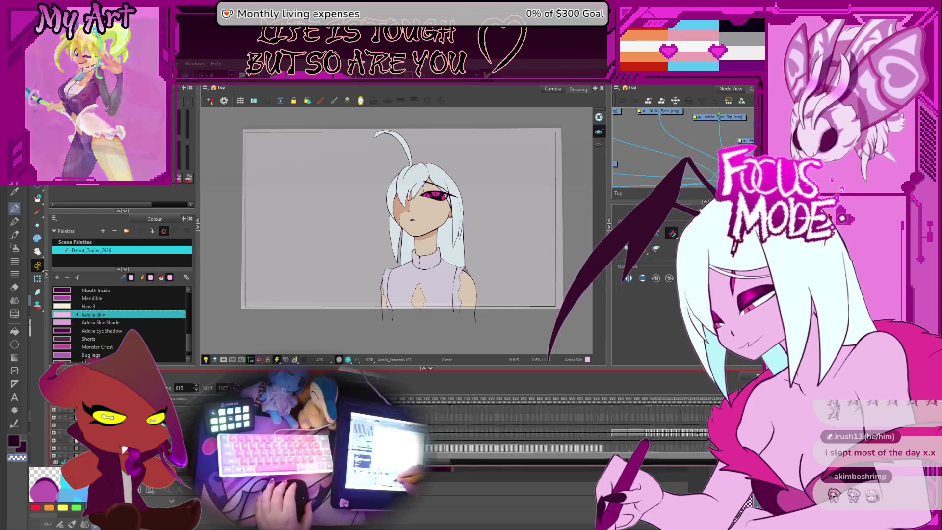
{"action": "key", "text": "semicolon"}
{"action": "key", "text": "semicolon"}
{"action": "key", "text": "semicolon"}
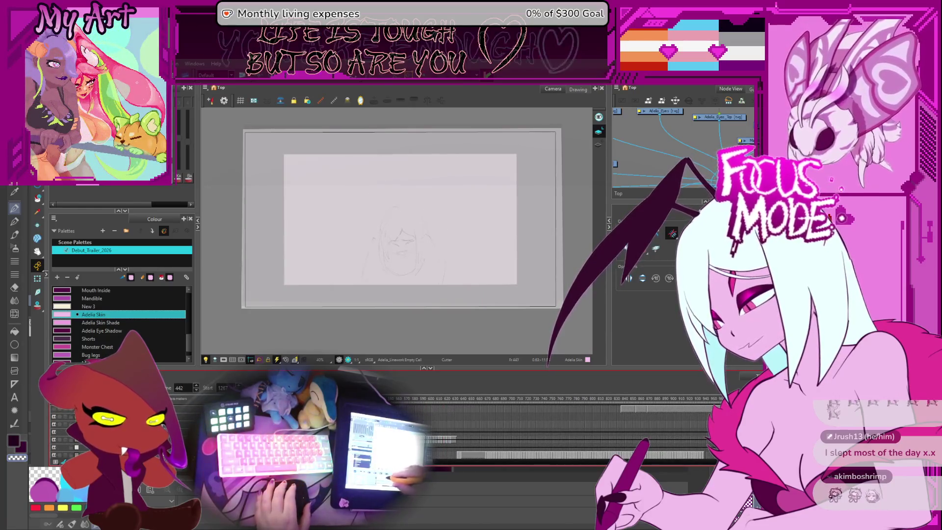
{"action": "key", "text": "semicolon"}
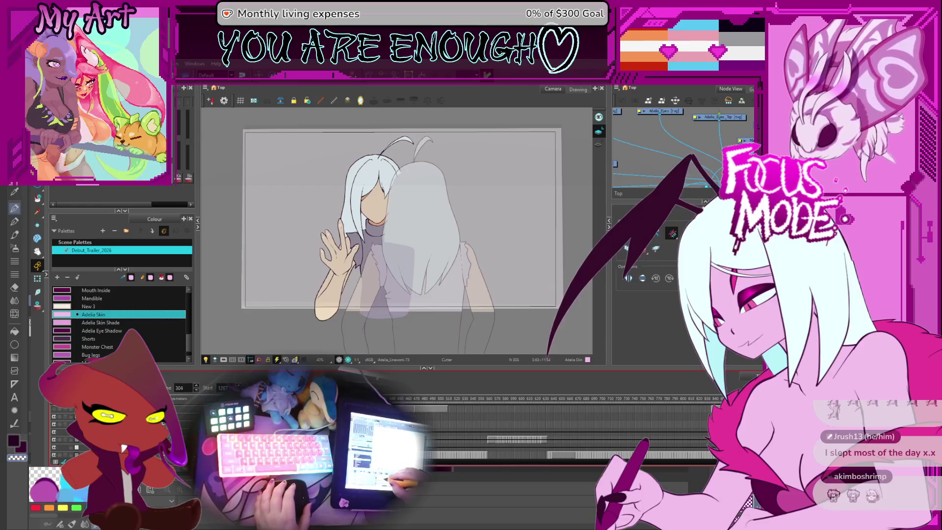
Zoom in on the waving arm and step through the raised-hand frames
{"action": "key", "text": "semicolon"}
{"action": "left_click_drag", "start_coordinate": [358, 275], "coordinate": [385, 250]}
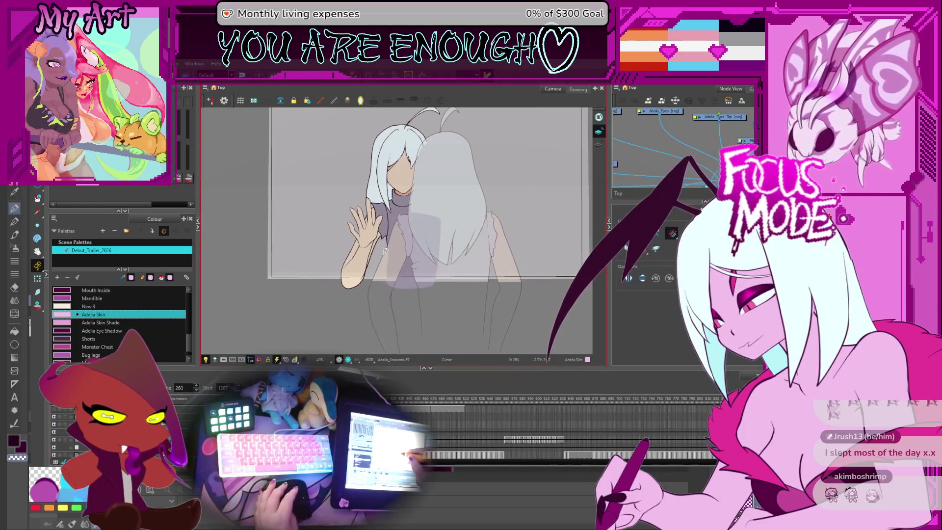
{"action": "scroll", "coordinate": [402, 250], "scroll_direction": "up", "scroll_amount": 3}
{"action": "key", "text": "semicolon"}
{"action": "key", "text": "semicolon"}
{"action": "key", "text": "semicolon"}
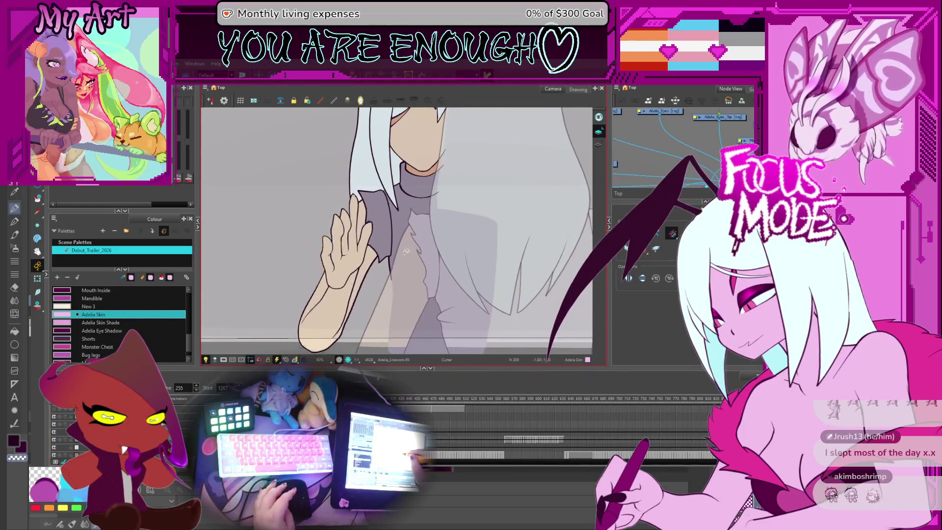
{"action": "key", "text": "semicolon"}
{"action": "key", "text": "semicolon"}
{"action": "key", "text": "semicolon"}
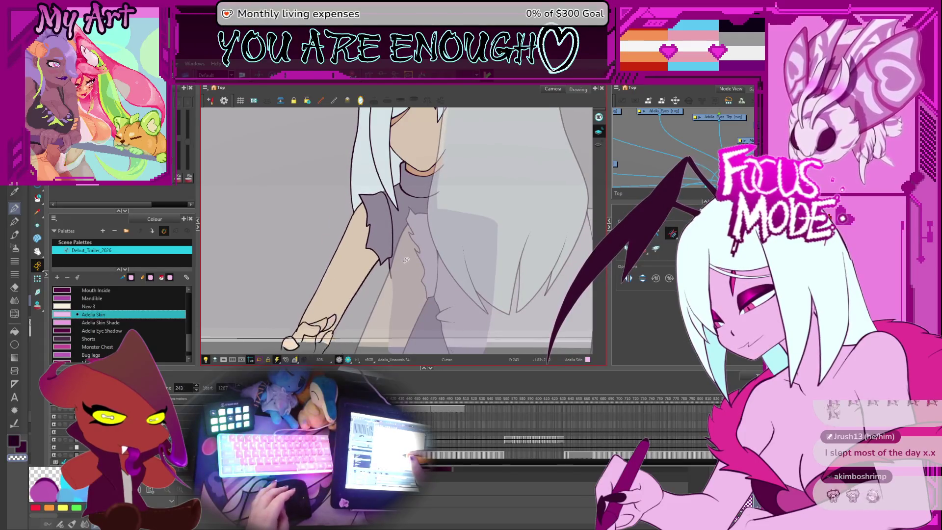
{"action": "key", "text": "period"}
{"action": "key", "text": "period"}
{"action": "key", "text": "period"}
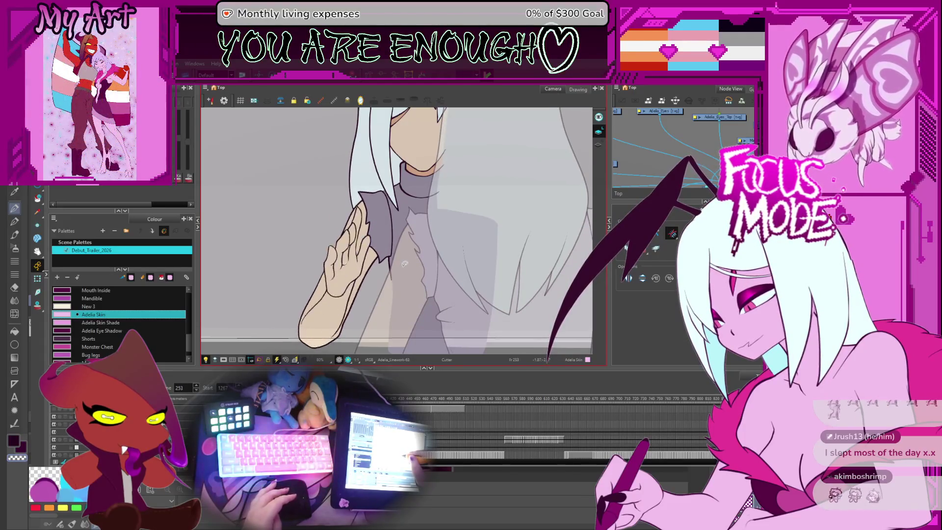
{"action": "key", "text": "period"}
{"action": "key", "text": "period"}
{"action": "key", "text": "period"}
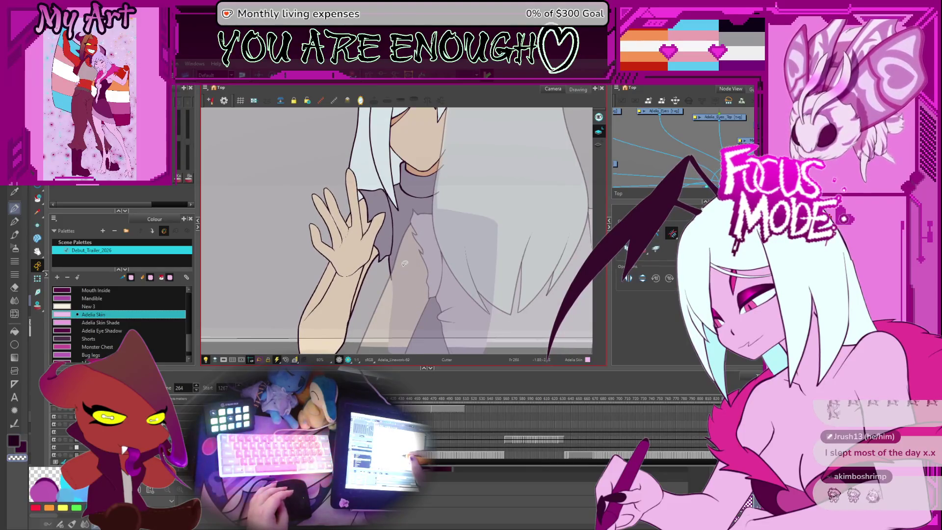
{"action": "key", "text": "period"}
{"action": "key", "text": "period"}
{"action": "key", "text": "period"}
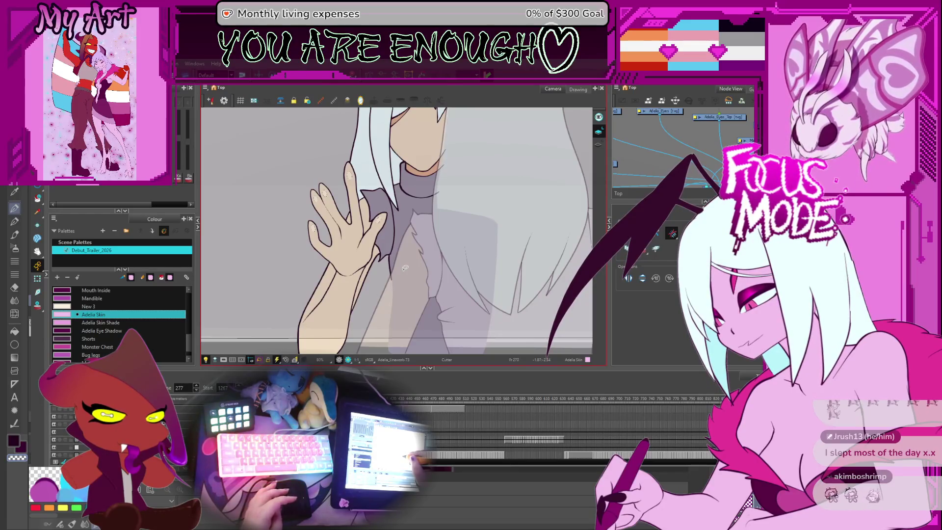
{"action": "key", "text": "period"}
{"action": "key", "text": "period"}
{"action": "key", "text": "period"}
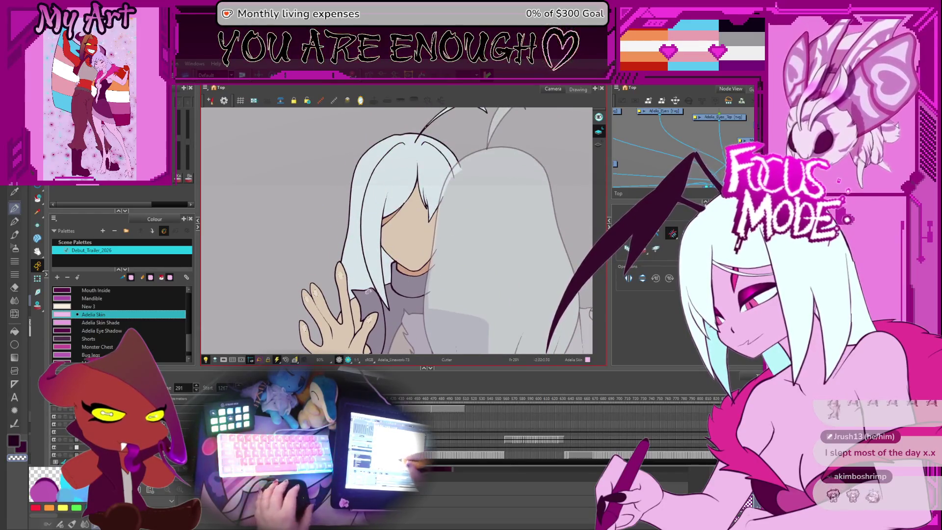
Compare the wave around frame 276, recentre the girl, and go back to the face-in-hands drawing
{"action": "scroll", "coordinate": [554, 431], "scroll_direction": "up", "scroll_amount": 3}
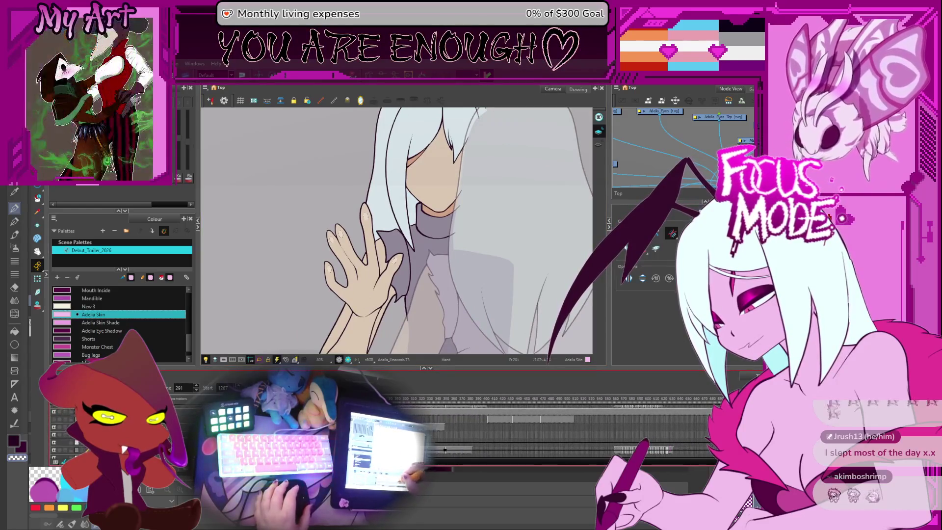
{"action": "key", "text": "comma"}
{"action": "key", "text": "comma"}
{"action": "key", "text": "comma"}
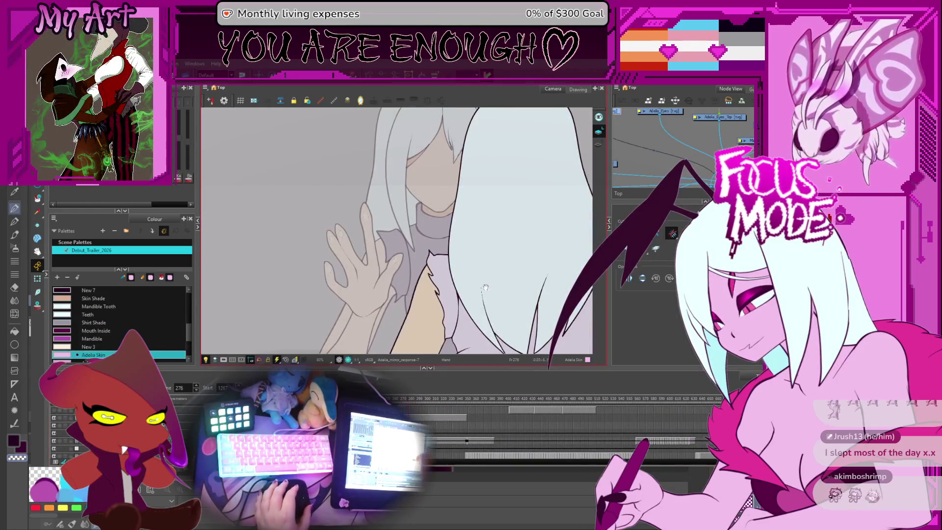
{"action": "key", "text": "comma"}
{"action": "key", "text": "comma"}
{"action": "key", "text": "comma"}
{"action": "key", "text": "comma"}
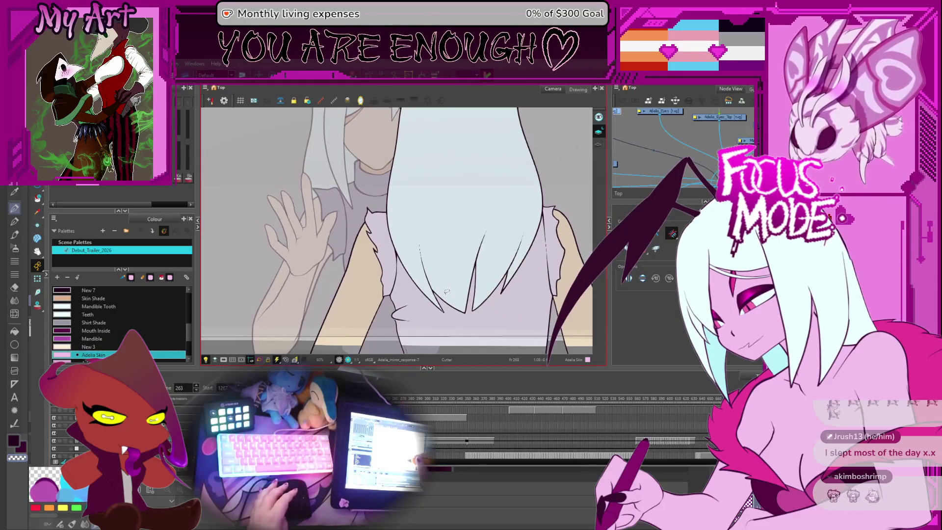
{"action": "key", "text": "period"}
{"action": "key", "text": "period"}
{"action": "key", "text": "period"}
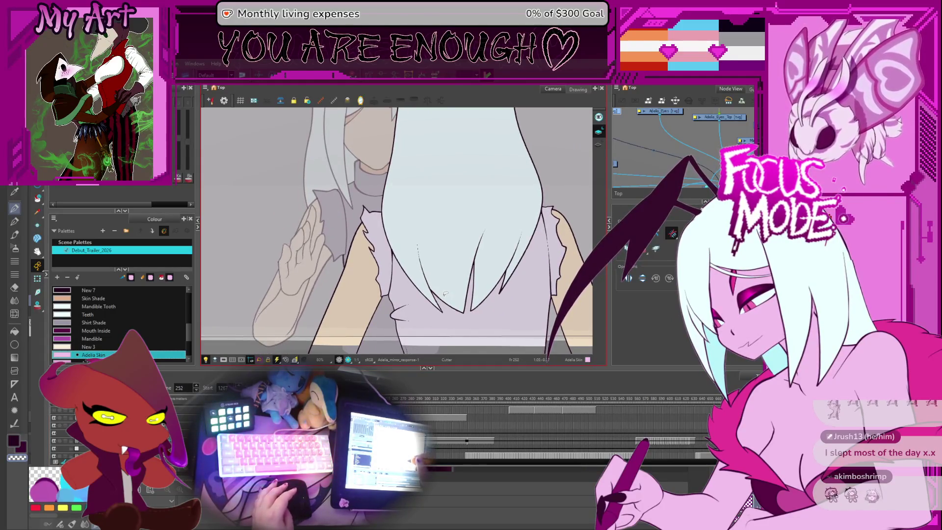
{"action": "key", "text": "period"}
{"action": "key", "text": "period"}
{"action": "key", "text": "period"}
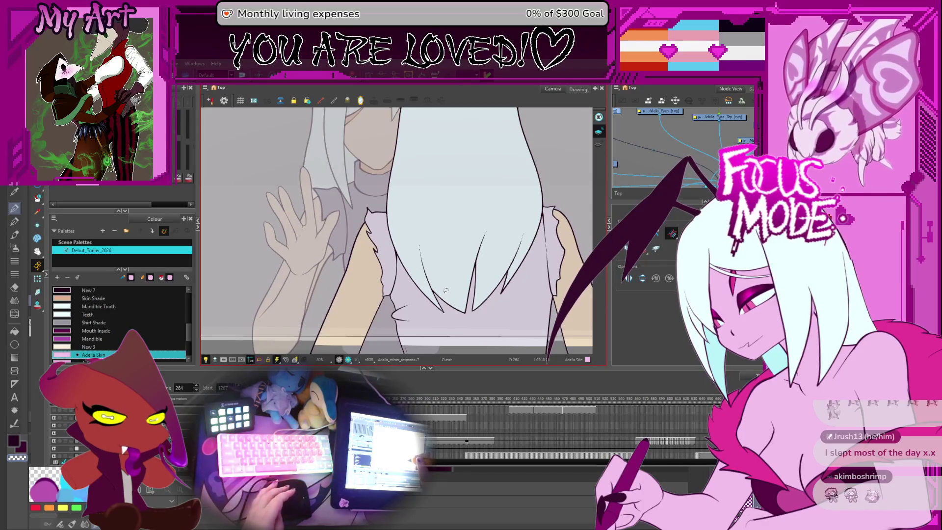
{"action": "left_click_drag", "start_coordinate": [436, 205], "coordinate": [481, 224]}
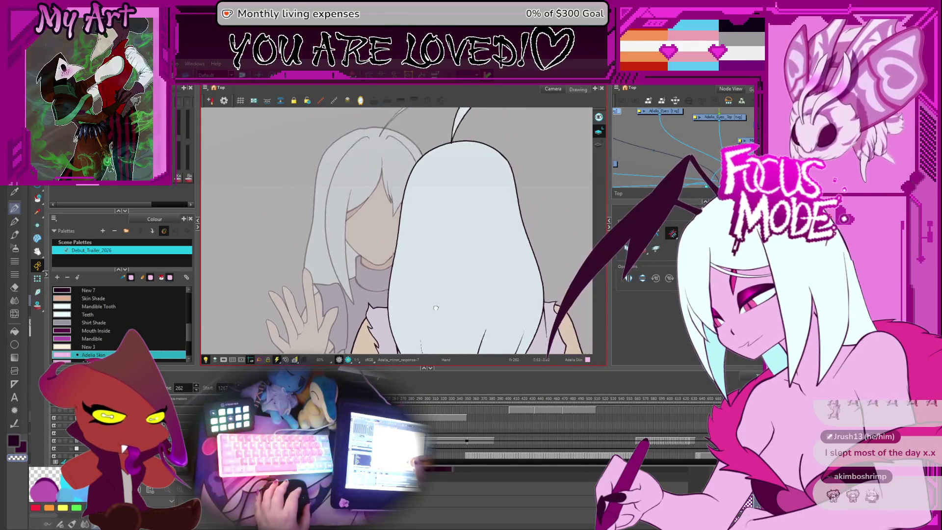
{"action": "key", "text": "comma"}
{"action": "key", "text": "comma"}
{"action": "key", "text": "comma"}
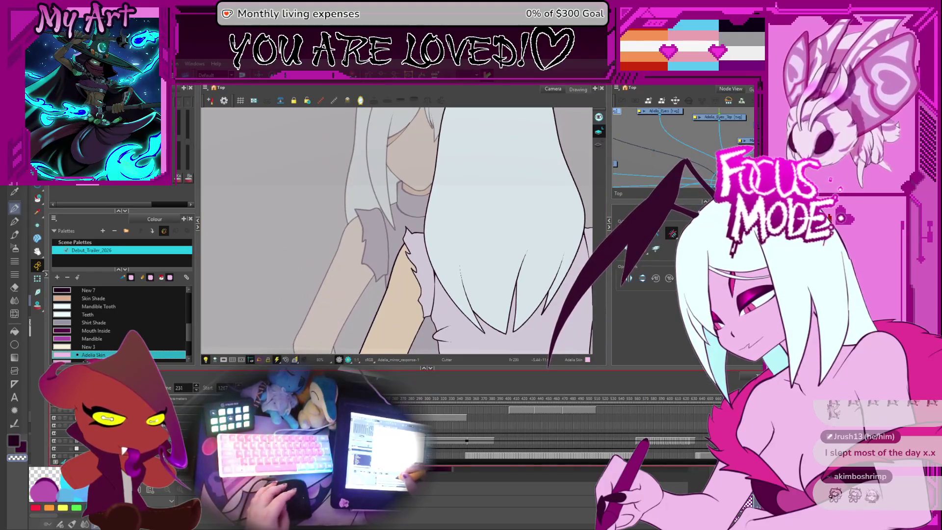
{"action": "key", "text": "comma"}
{"action": "key", "text": "comma"}
{"action": "key", "text": "comma"}
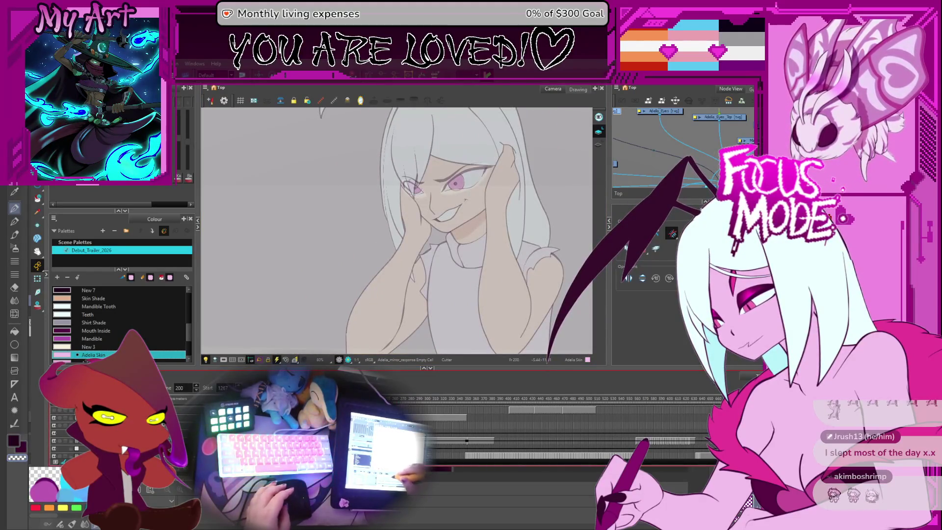
Centre the girl's face, enlarge the drawing area, and step back to earlier face-in-hands drawings
{"action": "key", "text": "comma"}
{"action": "key", "text": "comma"}
{"action": "key", "text": "comma"}
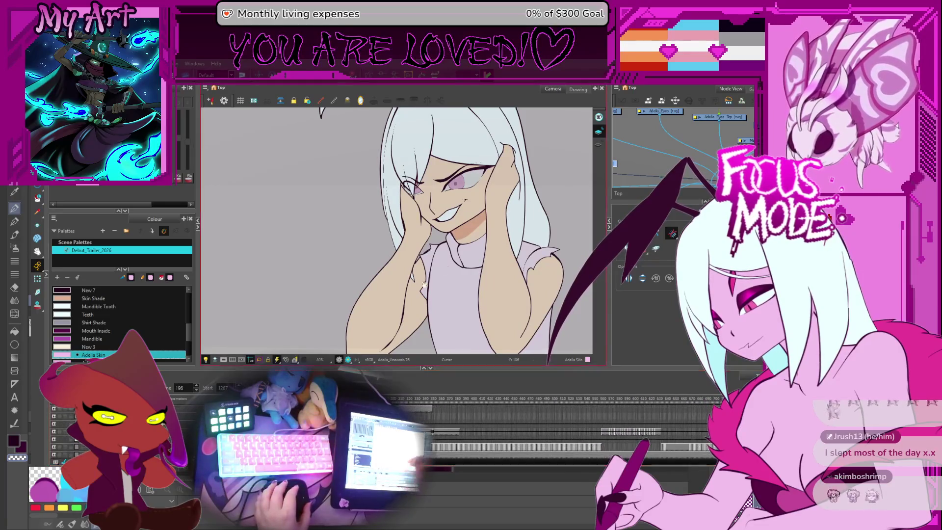
{"action": "left_click_drag", "start_coordinate": [460, 272], "coordinate": [386, 283]}
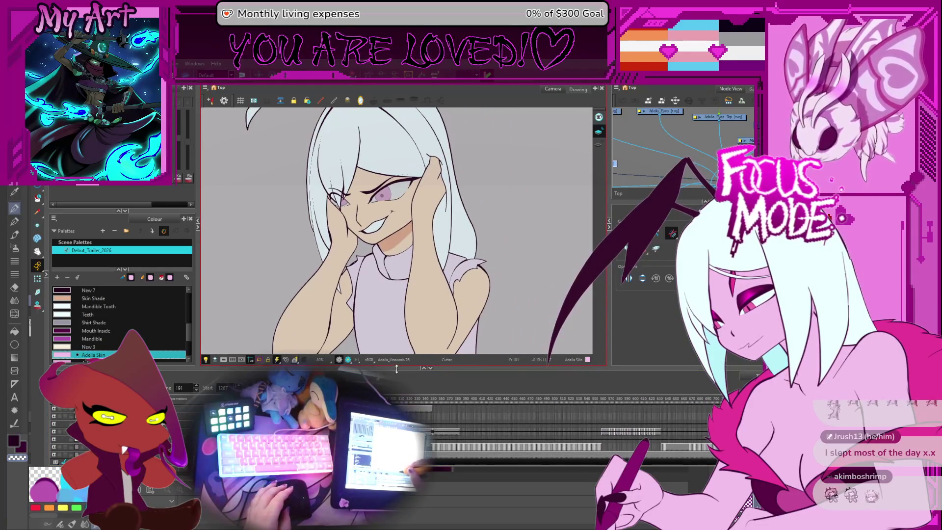
{"action": "left_click_drag", "start_coordinate": [397, 368], "coordinate": [396, 394]}
{"action": "key", "text": "comma"}
{"action": "key", "text": "comma"}
{"action": "key", "text": "comma"}
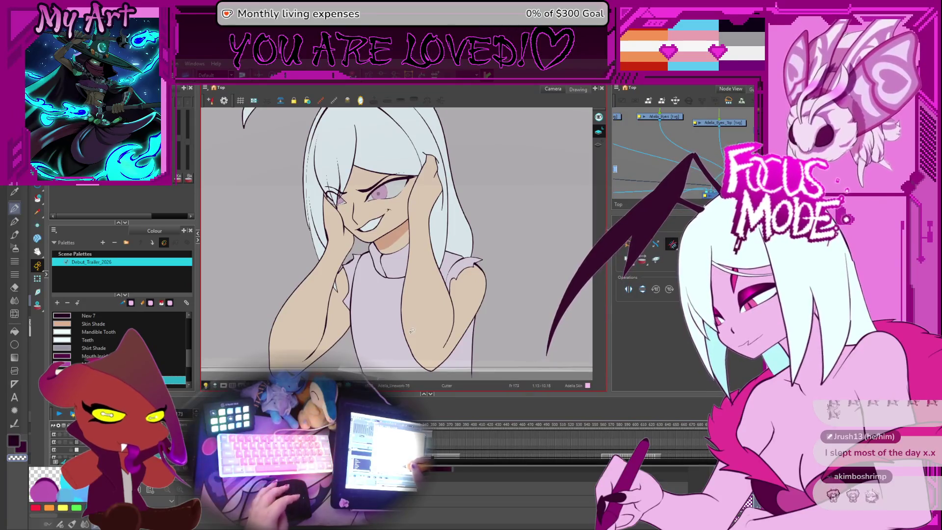
{"action": "key", "text": "comma"}
{"action": "key", "text": "comma"}
{"action": "key", "text": "comma"}
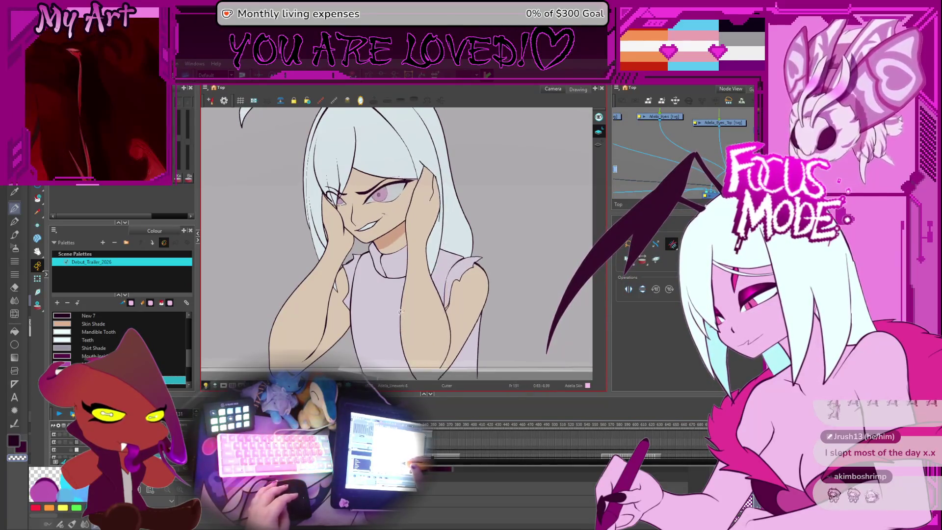
Step through the hand poses to the scowling cheek-on-hand pose, zooming in and out
{"action": "key", "text": "comma"}
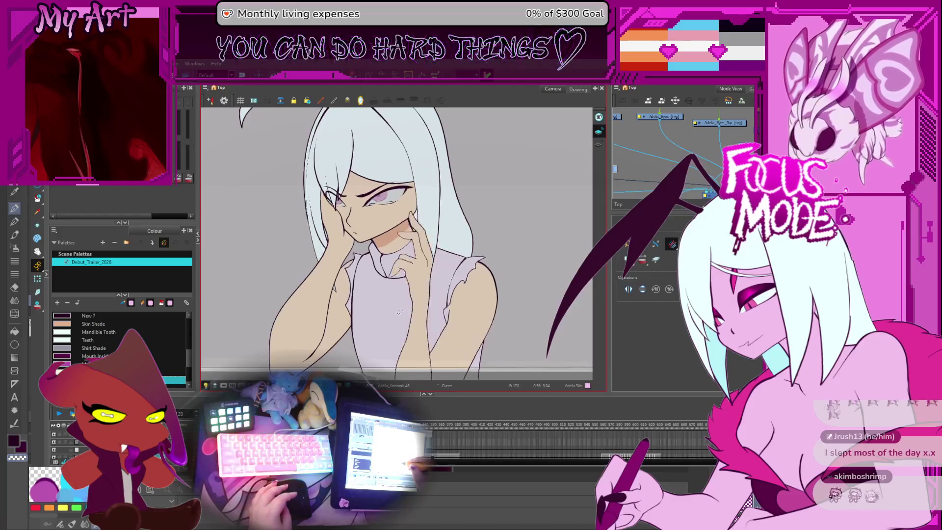
{"action": "key", "text": "comma"}
{"action": "key", "text": "comma"}
{"action": "key", "text": "comma"}
{"action": "key", "text": "comma"}
{"action": "key", "text": "comma"}
{"action": "key", "text": "comma"}
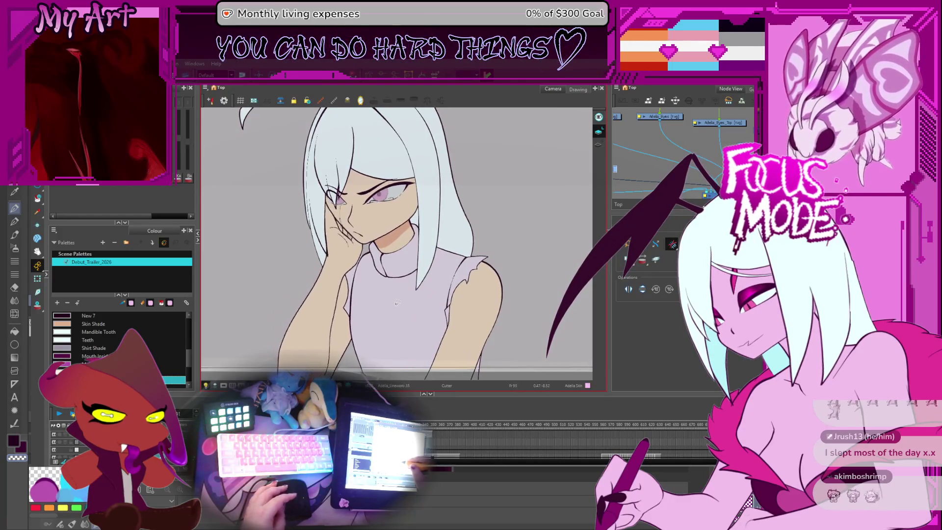
{"action": "key", "text": "comma"}
{"action": "key", "text": "comma"}
{"action": "key", "text": "comma"}
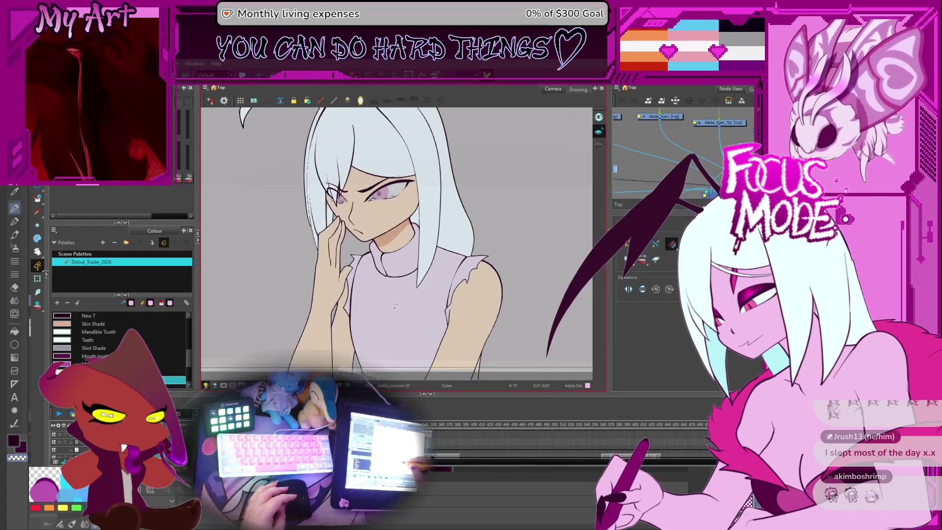
{"action": "key", "text": "period"}
{"action": "key", "text": "period"}
{"action": "key", "text": "period"}
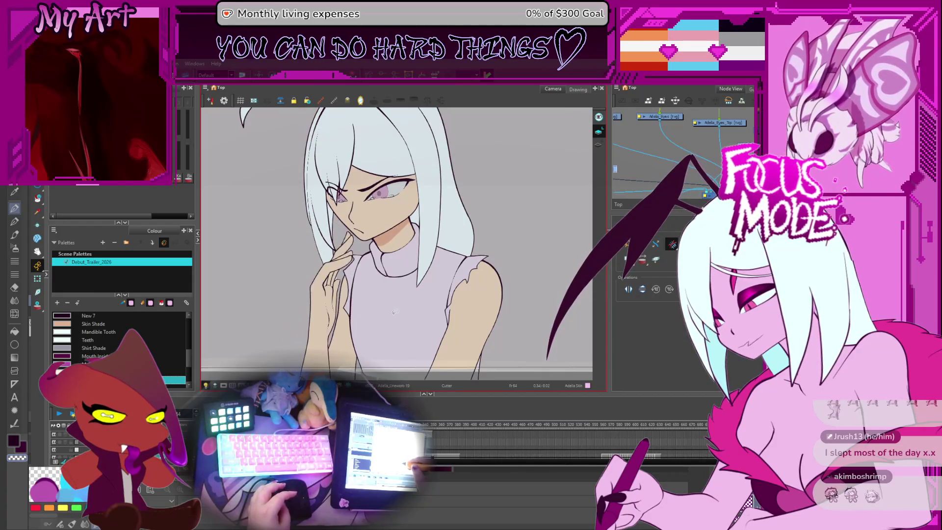
{"action": "key", "text": "period"}
{"action": "key", "text": "period"}
{"action": "key", "text": "period"}
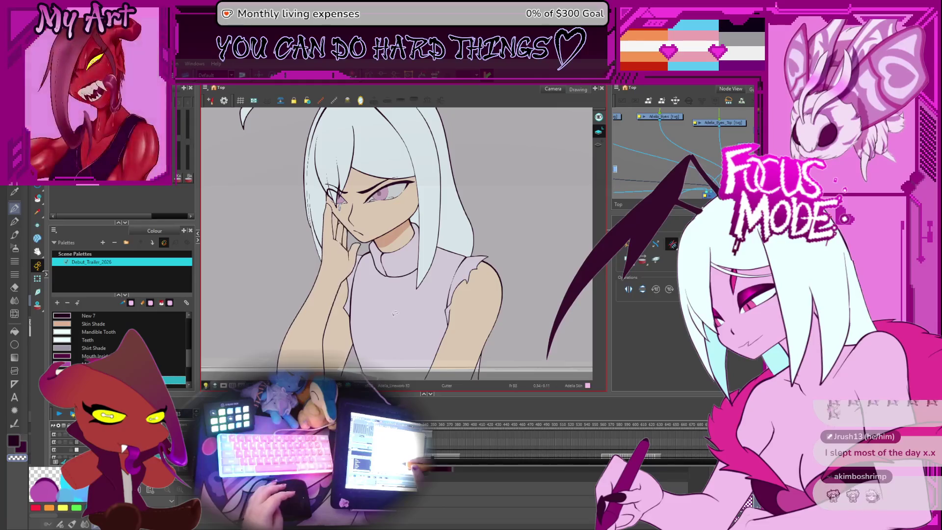
{"action": "key", "text": "period"}
{"action": "key", "text": "period"}
{"action": "key", "text": "period"}
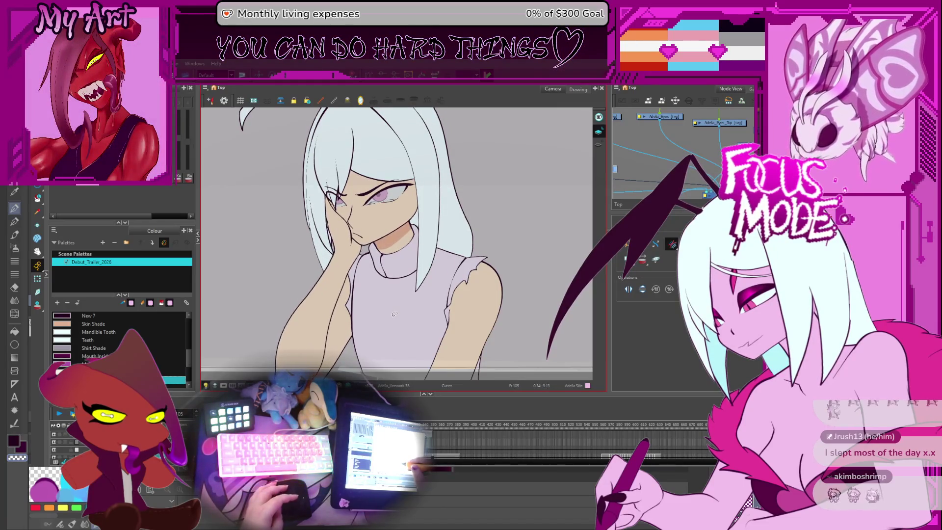
{"action": "scroll", "coordinate": [282, 228], "scroll_direction": "up", "scroll_amount": 4}
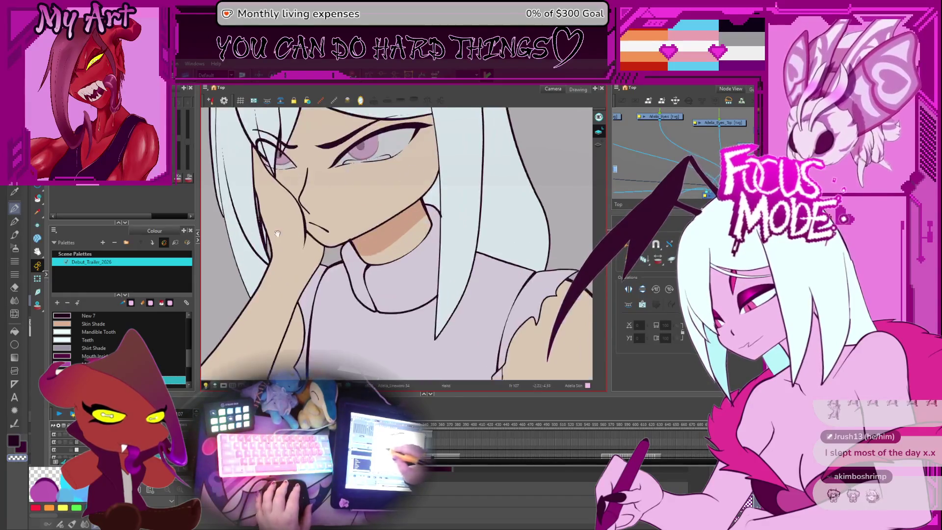
{"action": "scroll", "coordinate": [311, 276], "scroll_direction": "down", "scroll_amount": 3}
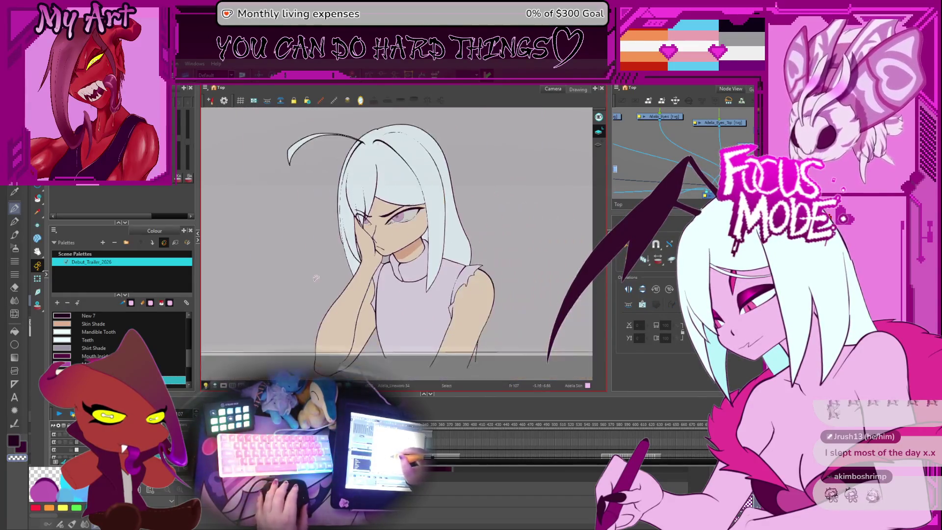
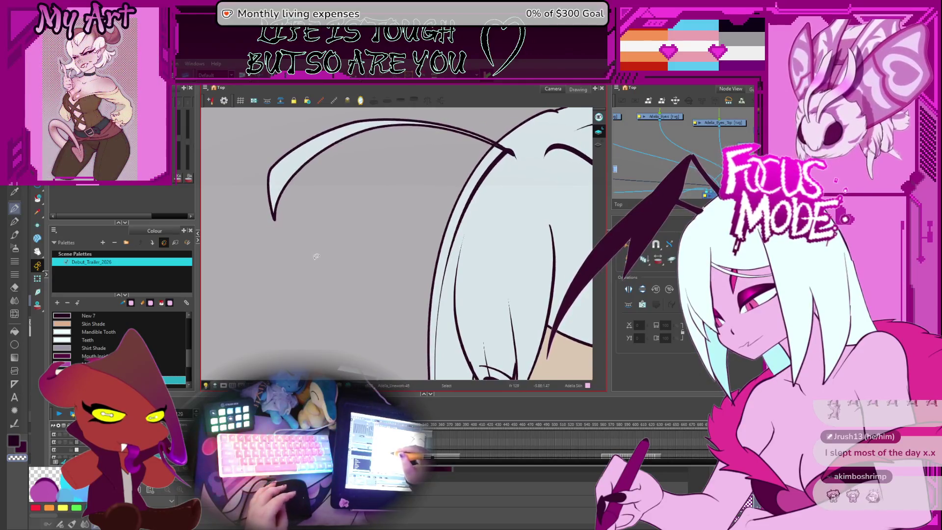
Clear the light-blue fill from the upper hair strand and undo a wrong pink fill
{"action": "left_click_drag", "start_coordinate": [460, 184], "coordinate": [534, 192]}
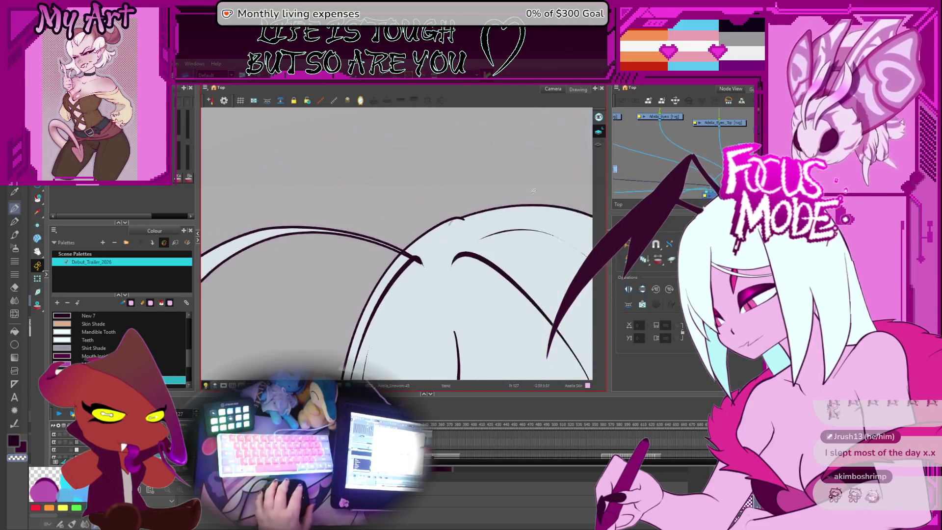
{"action": "left_click", "coordinate": [600, 143]}
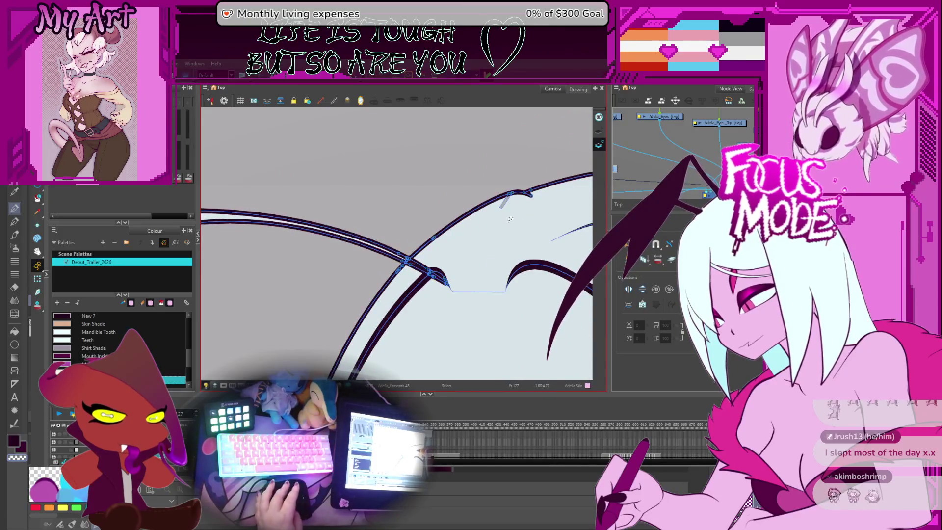
{"action": "left_click_drag", "start_coordinate": [524, 209], "coordinate": [458, 253]}
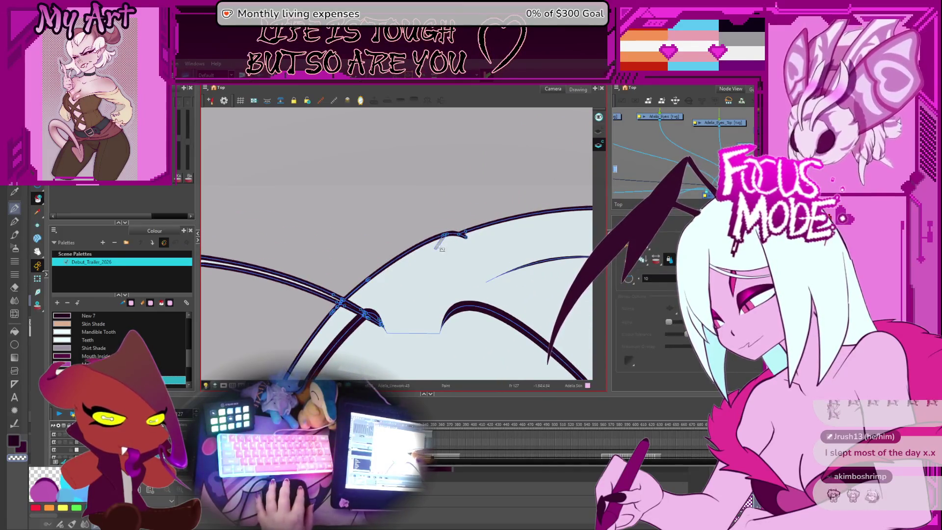
{"action": "left_click", "coordinate": [441, 245]}
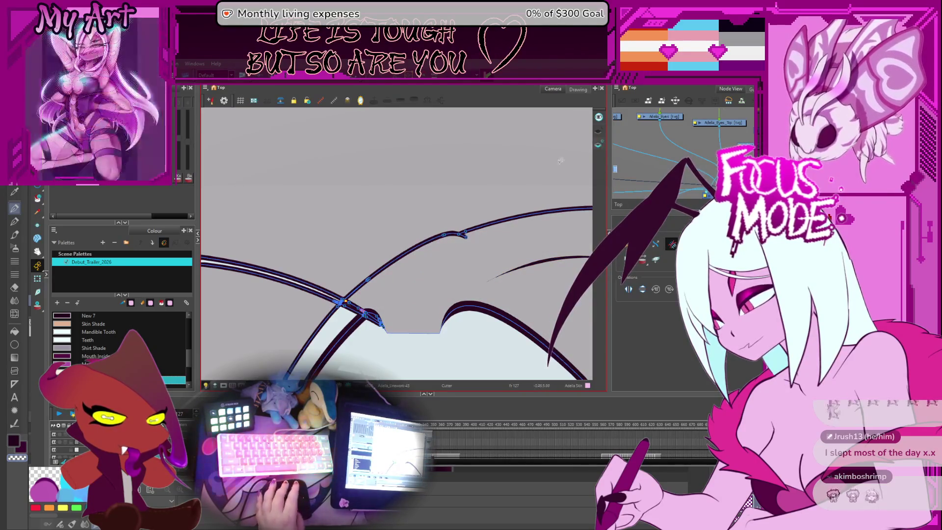
{"action": "key", "text": "alt+i"}
{"action": "left_click", "coordinate": [435, 308]}
{"action": "key", "text": "ctrl+z"}
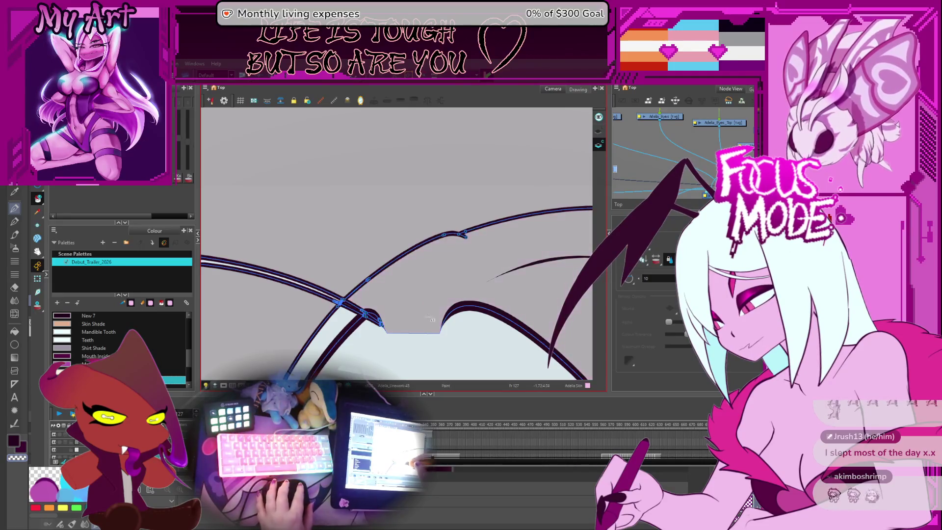
Sample the Hair colour from the drawing and fill the upper hair region with it
{"action": "scroll", "coordinate": [422, 295], "scroll_direction": "down", "scroll_amount": 3}
{"action": "key", "text": "alt+d"}
{"action": "left_click", "coordinate": [427, 309]}
{"action": "key", "text": "alt+i"}
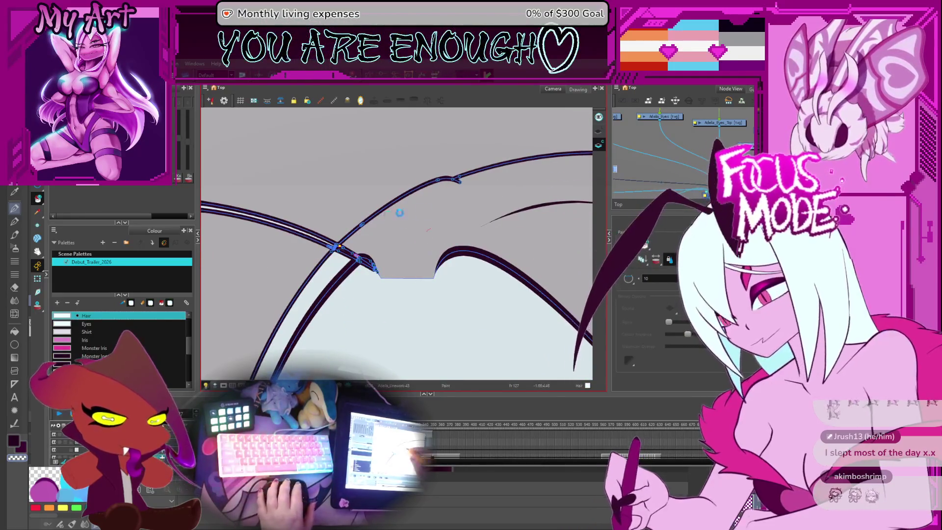
{"action": "left_click", "coordinate": [399, 211]}
{"action": "scroll", "coordinate": [358, 248], "scroll_direction": "down", "scroll_amount": 5}
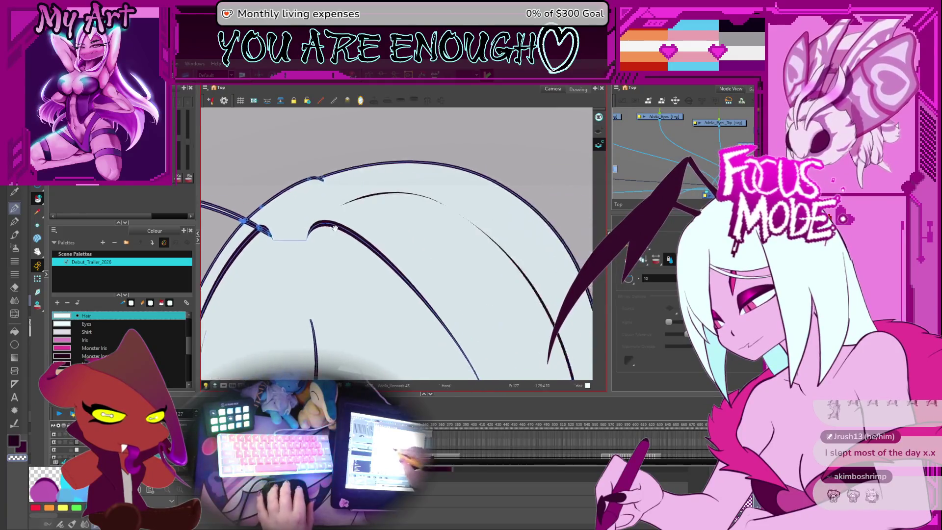
{"action": "left_click_drag", "start_coordinate": [393, 251], "coordinate": [391, 236]}
Step forward through the drawings to frame 129
{"action": "key", "text": "period"}
{"action": "key", "text": "comma"}
{"action": "key", "text": "period"}
{"action": "key", "text": "comma"}
{"action": "key", "text": "period"}
{"action": "key", "text": "comma"}
{"action": "key", "text": "period"}
{"action": "key", "text": "period"}
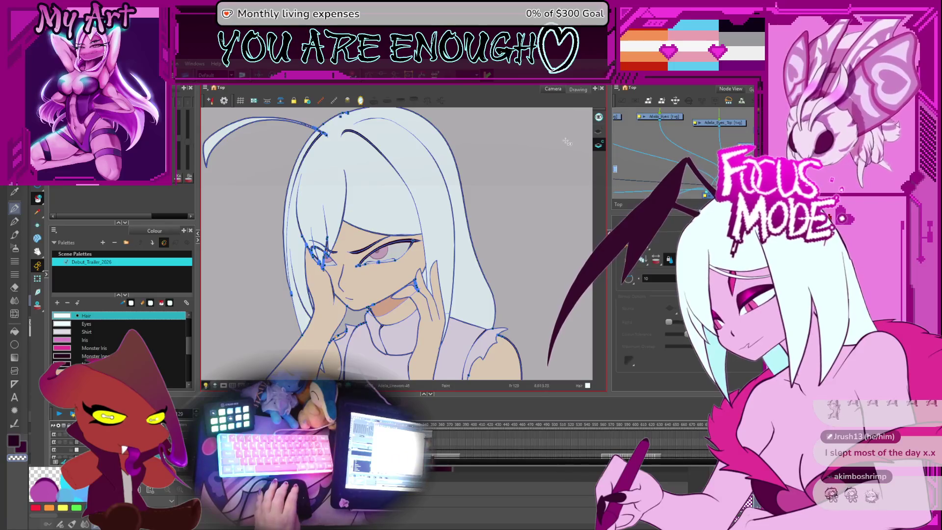
{"action": "key", "text": "period"}
{"action": "key", "text": "period"}
{"action": "key", "text": "period"}
{"action": "key", "text": "period"}
{"action": "key", "text": "period"}
{"action": "key", "text": "period"}
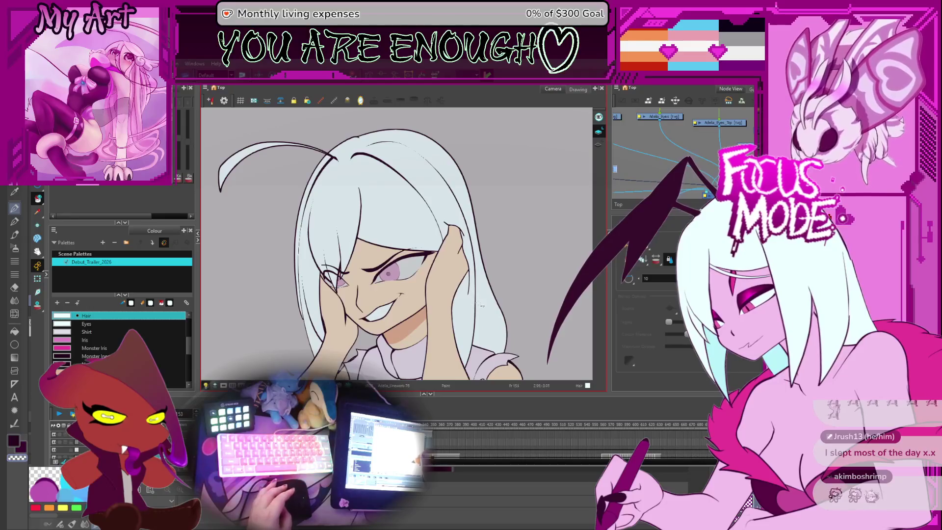
Fit the camera frame in view and scrub frames 550–633, settling on the closed-eyes drawing at 579
{"action": "scroll", "coordinate": [441, 274], "scroll_direction": "down", "scroll_amount": 5}
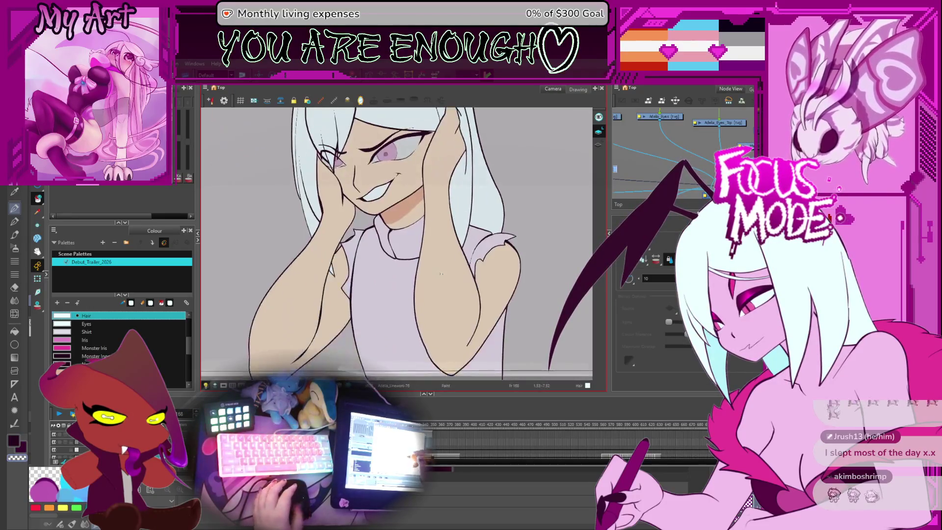
{"action": "key", "text": "shift+m"}
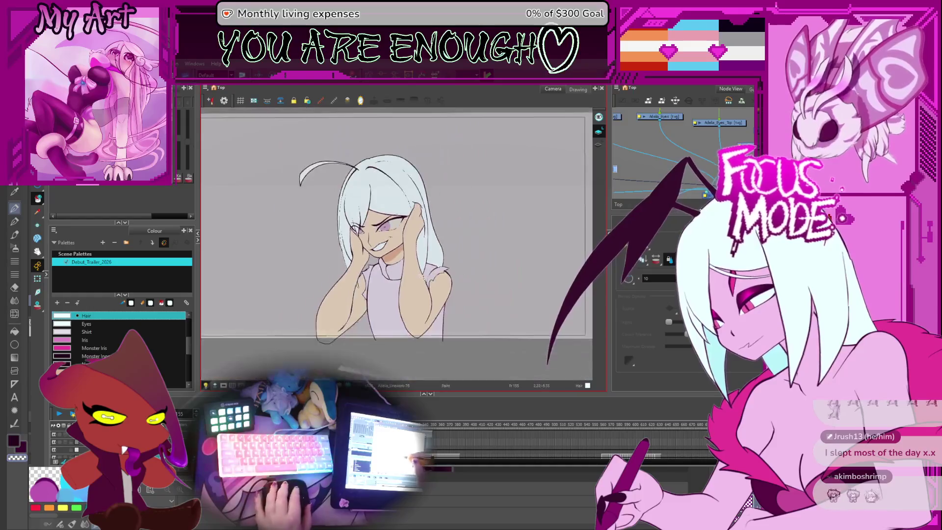
{"action": "scroll", "coordinate": [436, 247], "scroll_direction": "up", "scroll_amount": 2}
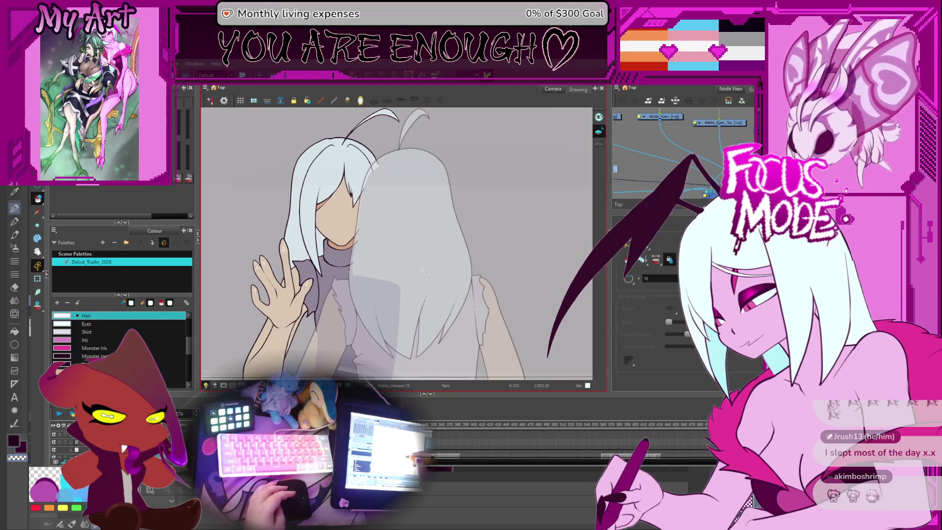
{"action": "scroll", "coordinate": [423, 270], "scroll_direction": "down", "scroll_amount": 3}
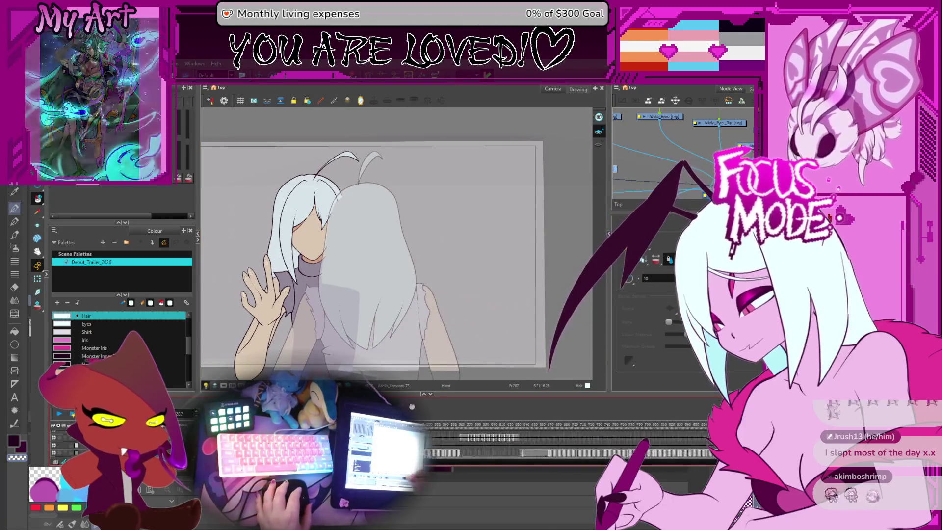
{"action": "left_click", "coordinate": [395, 427]}
{"action": "mouse_move", "coordinate": [395, 427]}
{"action": "left_mouse_down"}
{"action": "mouse_move", "coordinate": [460, 430]}
{"action": "mouse_move", "coordinate": [417, 429]}
{"action": "left_mouse_up"}
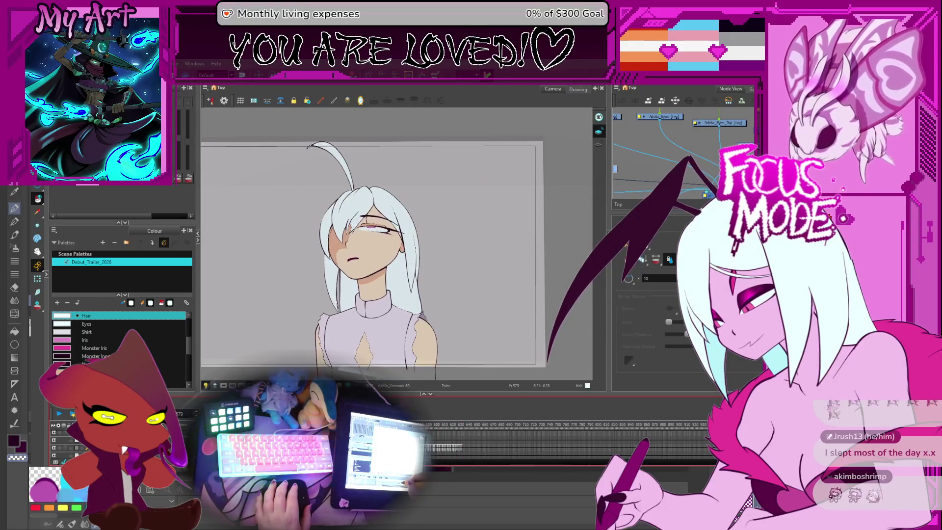
{"action": "mouse_move", "coordinate": [464, 298]}
{"action": "left_mouse_down"}
{"action": "mouse_move", "coordinate": [500, 286]}
{"action": "mouse_move", "coordinate": [492, 299]}
{"action": "left_mouse_up"}
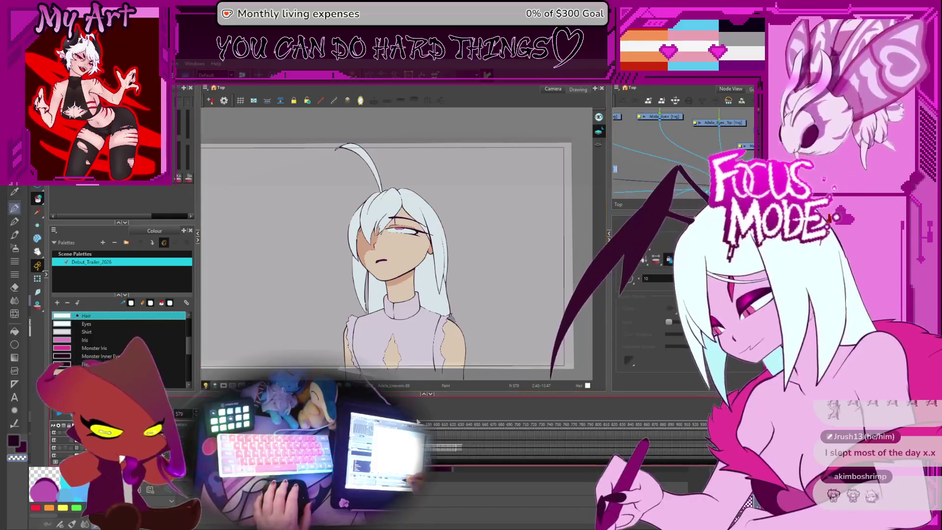
Scrub frames 615–1329 to the small winged pose at 1284 and select the Bug legs colour
{"action": "left_click", "coordinate": [449, 427]}
{"action": "left_click_drag", "start_coordinate": [462, 431], "coordinate": [731, 430]}
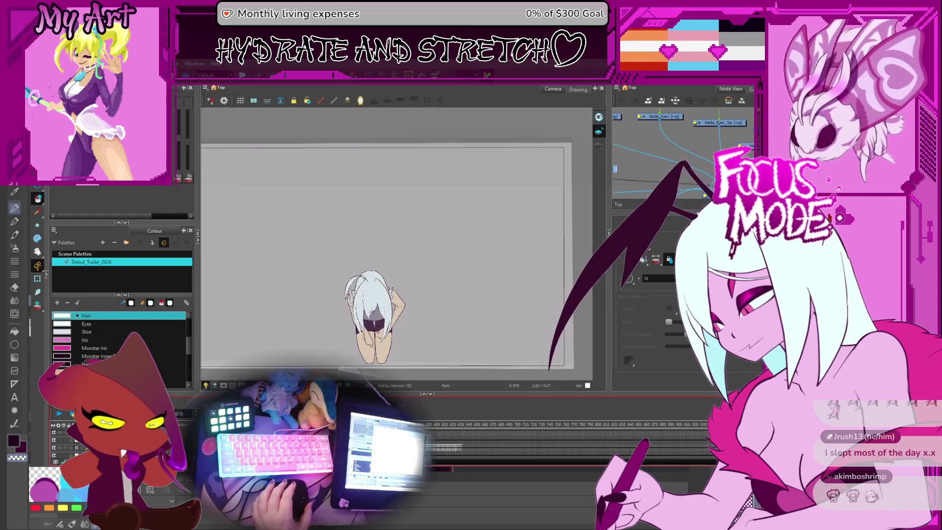
{"action": "scroll", "coordinate": [564, 441], "scroll_direction": "right", "scroll_amount": 1}
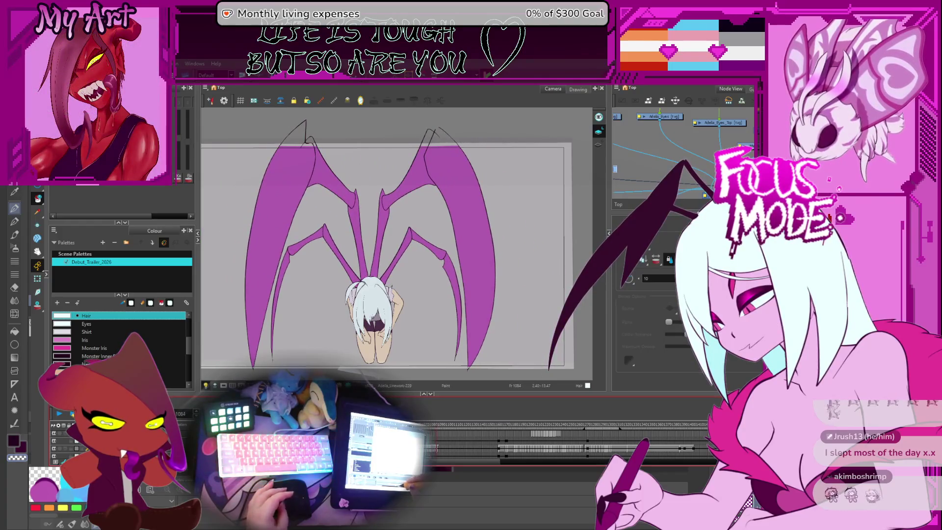
{"action": "left_click_drag", "start_coordinate": [614, 425], "coordinate": [634, 428]}
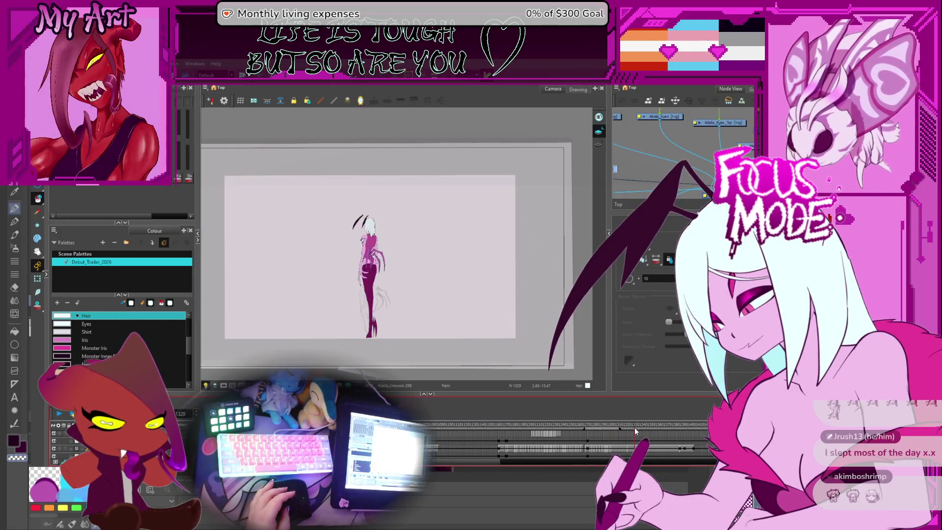
{"action": "left_click", "coordinate": [605, 426]}
{"action": "left_click", "coordinate": [483, 429]}
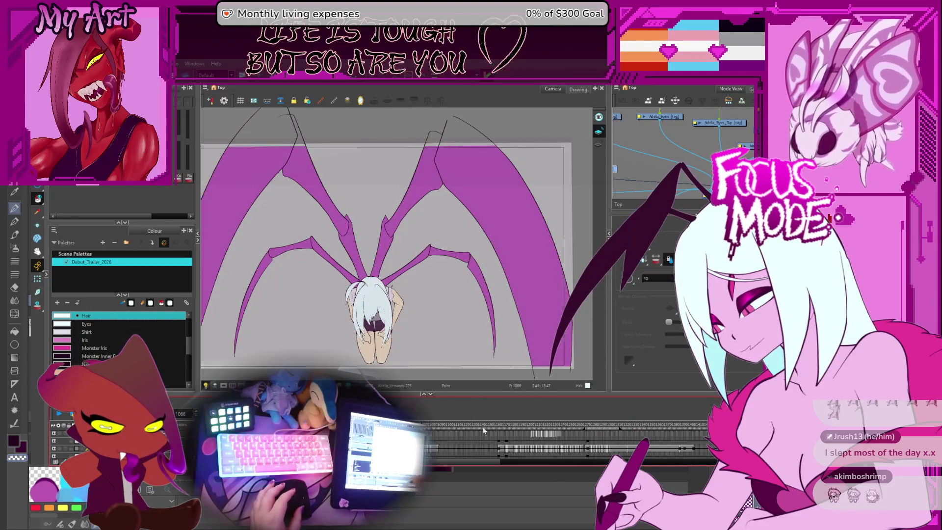
{"action": "left_click", "coordinate": [598, 428]}
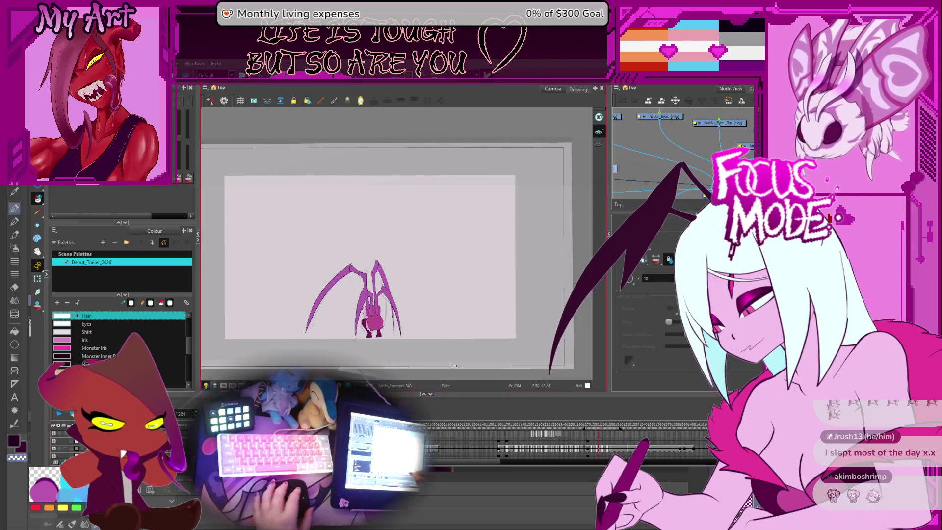
{"action": "left_click", "coordinate": [405, 322], "text": "alt"}
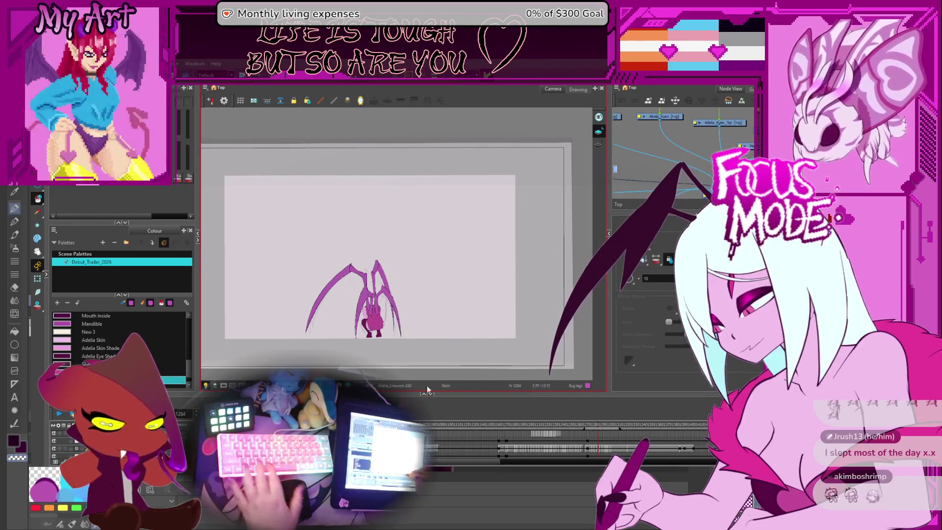
Go to the large-wing pose at frame 1069 and zoom in on the wings
{"action": "left_click", "coordinate": [428, 428]}
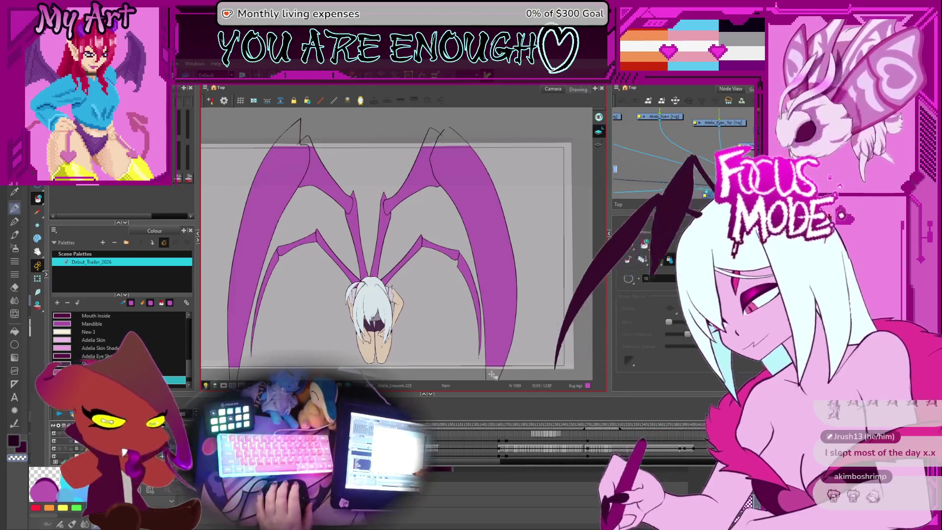
{"action": "scroll", "coordinate": [466, 338], "scroll_direction": "down", "scroll_amount": 1}
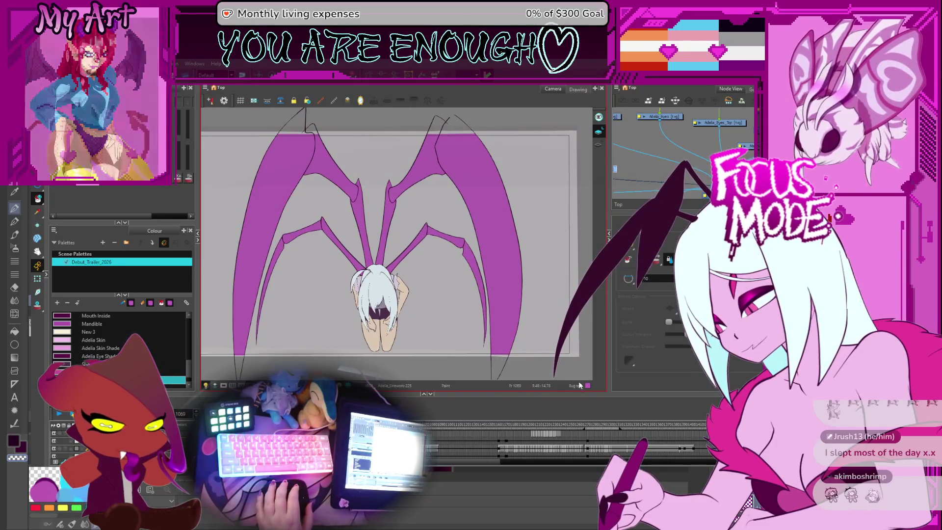
{"action": "scroll", "coordinate": [451, 328], "scroll_direction": "up", "scroll_amount": 3}
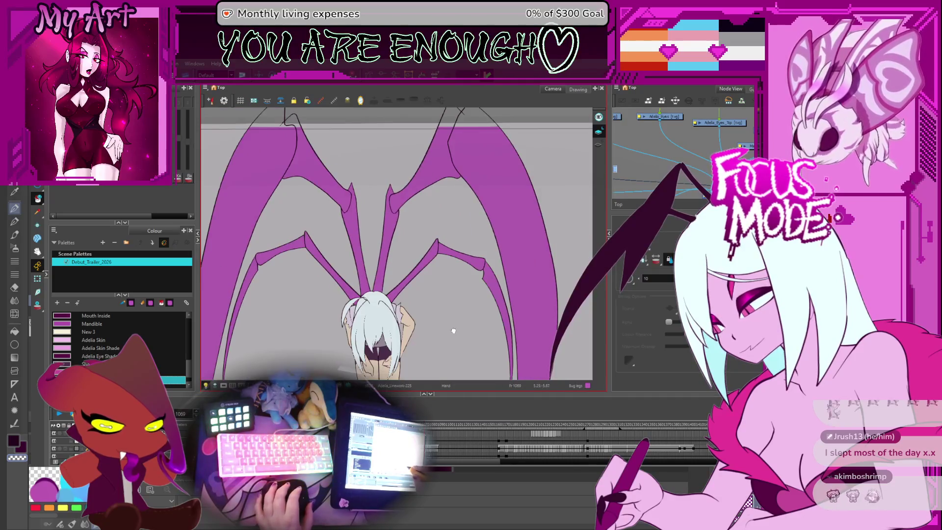
{"action": "left_click_drag", "start_coordinate": [454, 331], "coordinate": [466, 308]}
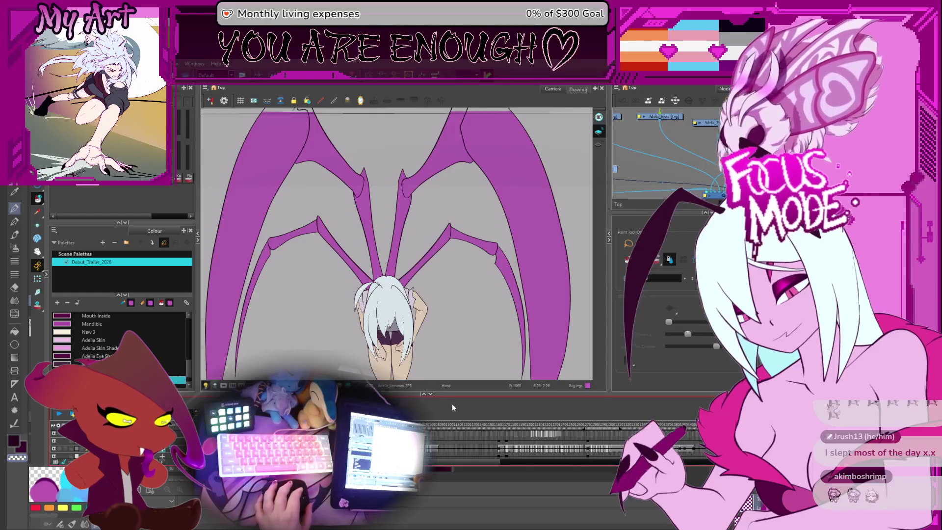
{"action": "left_click_drag", "start_coordinate": [416, 301], "coordinate": [400, 319]}
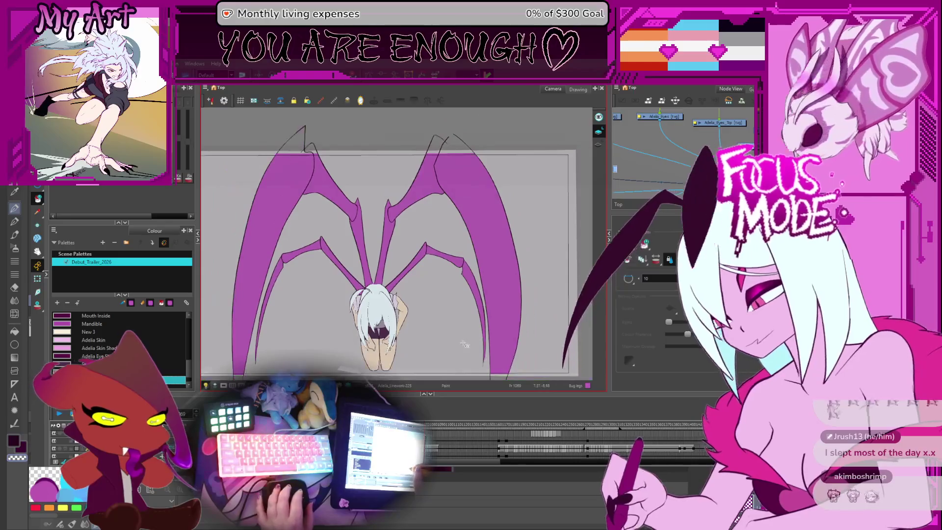
{"action": "scroll", "coordinate": [432, 355], "scroll_direction": "down", "scroll_amount": 2}
{"action": "scroll", "coordinate": [456, 337], "scroll_direction": "down", "scroll_amount": 2}
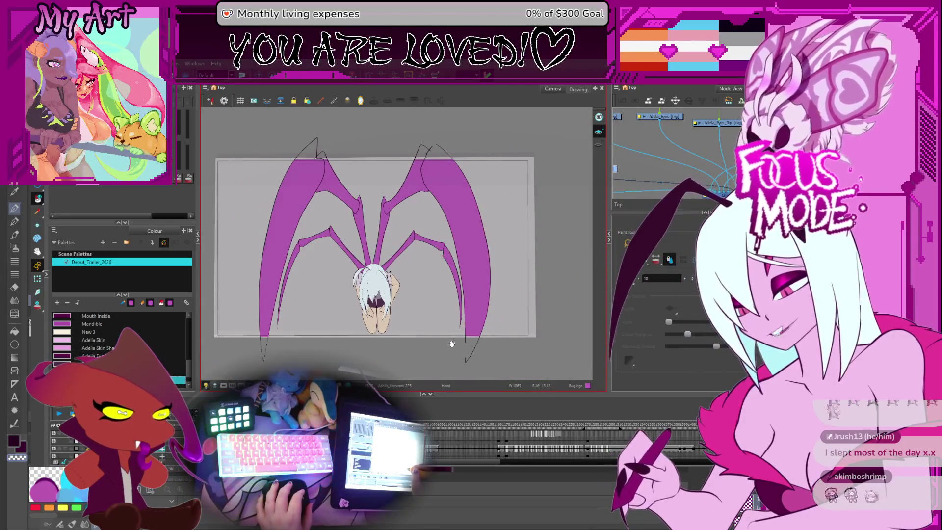
{"action": "key", "text": "2"}
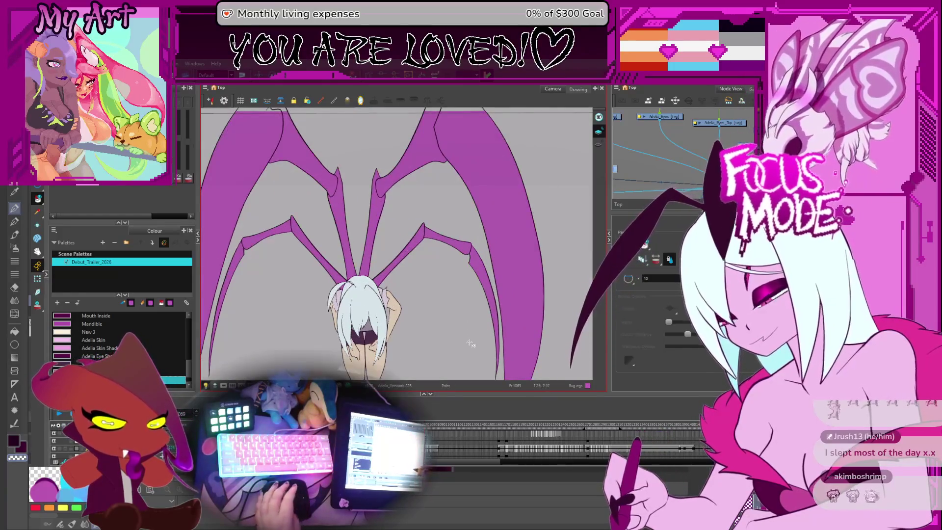
Play the wing animation, then move to the grinning face close-up, one frame back
{"action": "key", "text": "Return"}
{"action": "mouse_move", "coordinate": [515, 437]}
{"action": "left_mouse_down"}
{"action": "mouse_move", "coordinate": [522, 428]}
{"action": "mouse_move", "coordinate": [640, 439]}
{"action": "mouse_move", "coordinate": [581, 447]}
{"action": "mouse_move", "coordinate": [586, 430]}
{"action": "mouse_move", "coordinate": [580, 447]}
{"action": "left_mouse_up"}
{"action": "key", "text": "comma"}
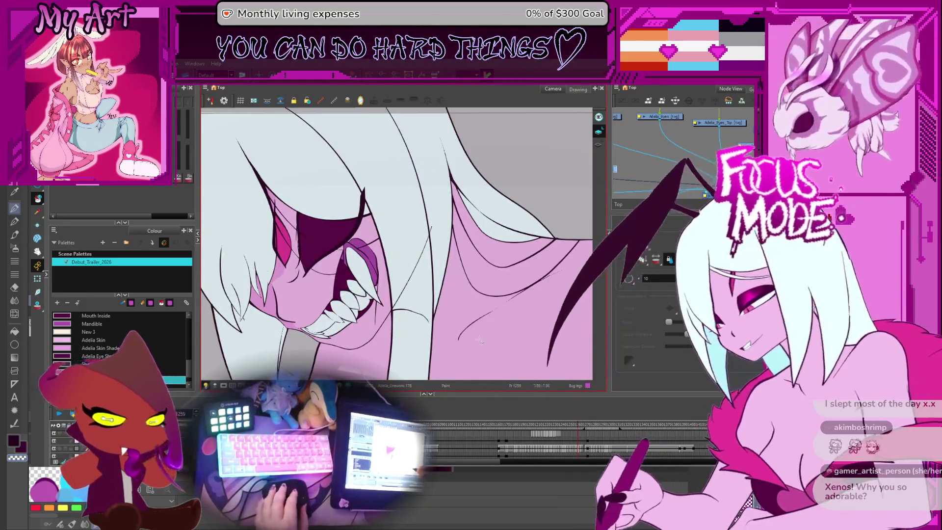
Enlarge the timeline to show more tracks and play the animation from the next frame
{"action": "scroll", "coordinate": [568, 438], "scroll_direction": "down", "scroll_amount": 2}
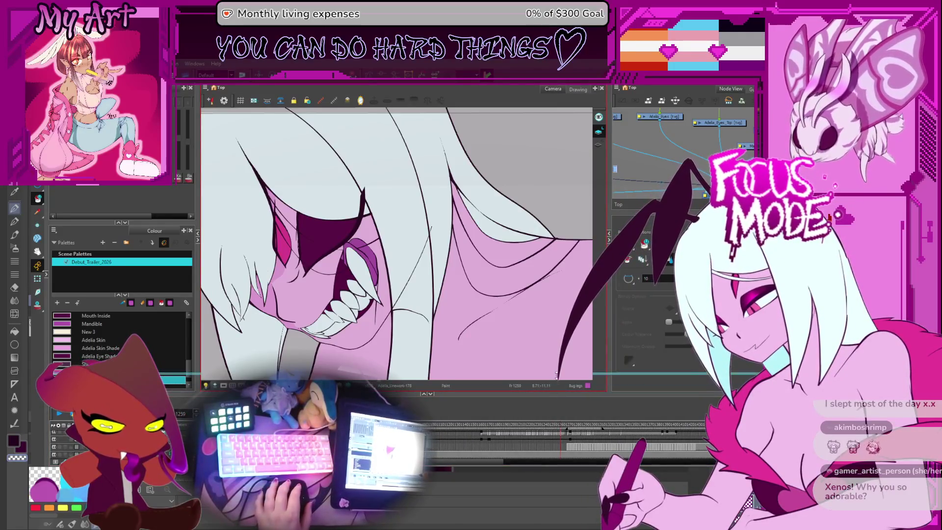
{"action": "left_click_drag", "start_coordinate": [556, 376], "coordinate": [557, 349]}
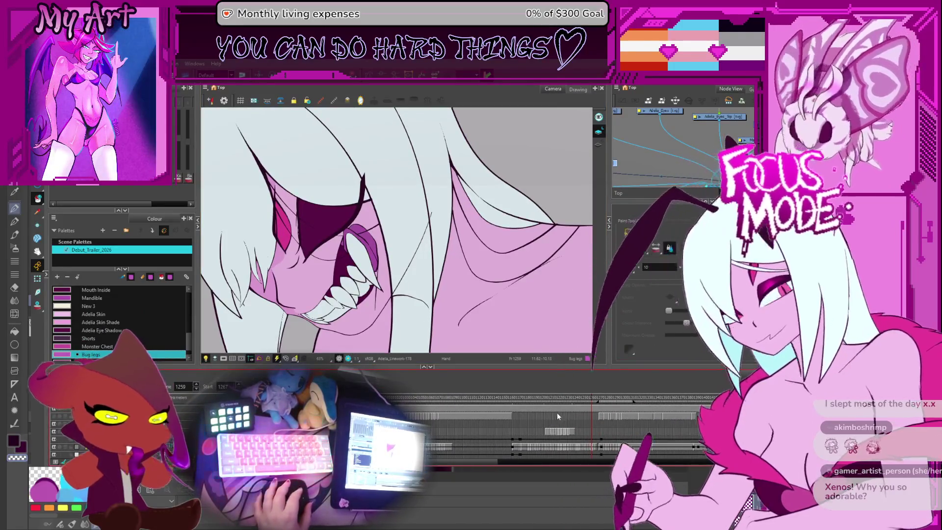
{"action": "scroll", "coordinate": [579, 411], "scroll_direction": "down", "scroll_amount": 2}
{"action": "key", "text": "period"}
{"action": "key", "text": "period"}
{"action": "key", "text": "period"}
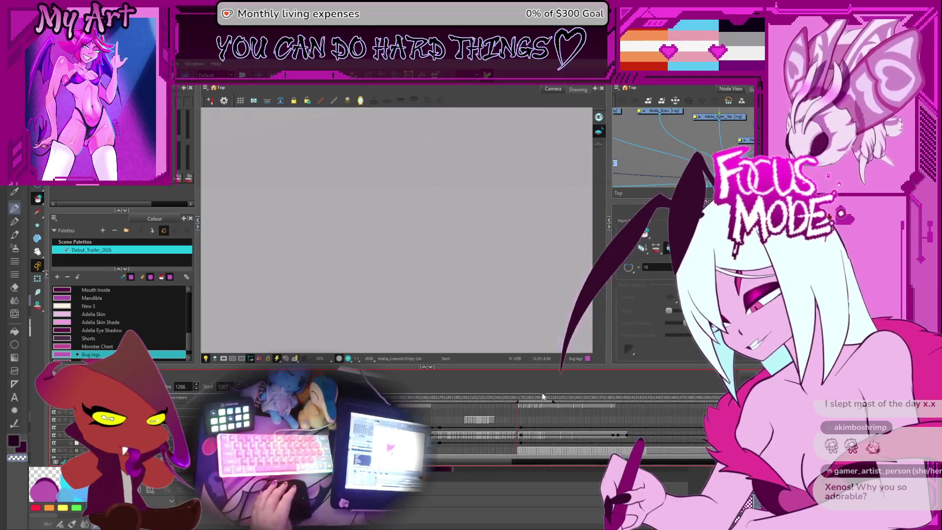
{"action": "key", "text": "Return"}
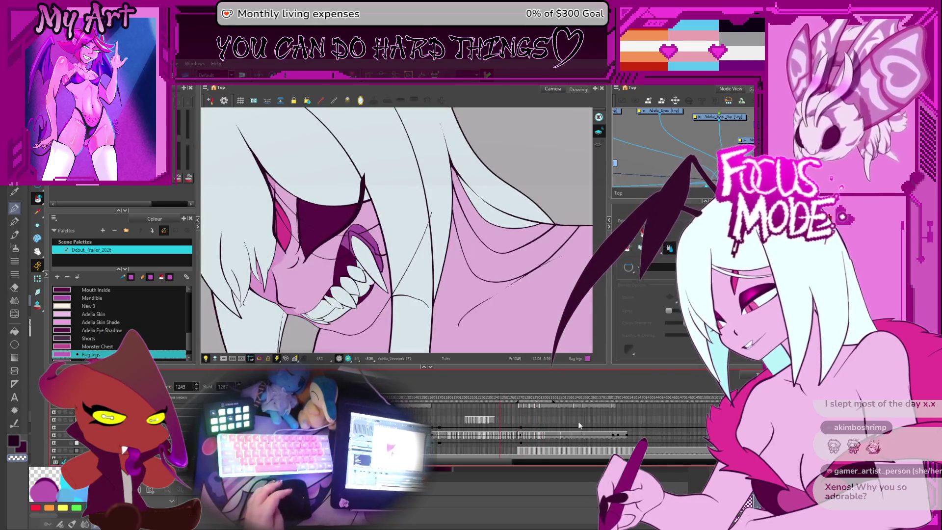
Scrub from the full-body shot back past the crouched pose to the empty cell at frame 1096
{"action": "left_click", "coordinate": [604, 402]}
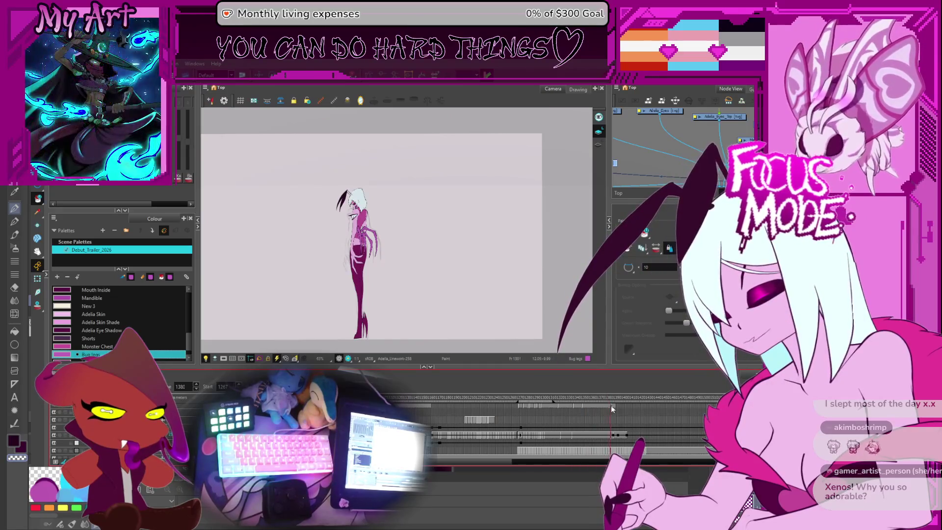
{"action": "left_click_drag", "start_coordinate": [603, 402], "coordinate": [421, 406]}
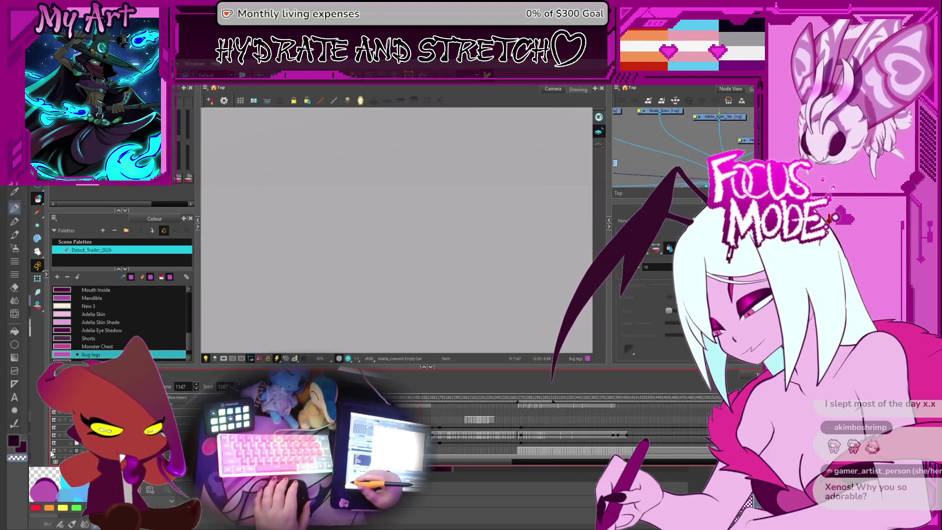
{"action": "left_click_drag", "start_coordinate": [423, 400], "coordinate": [395, 402]}
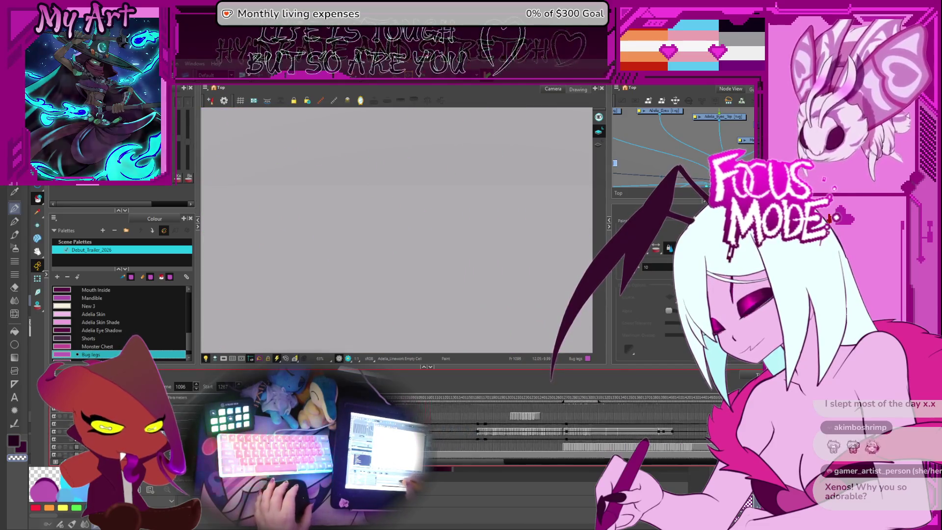
{"action": "scroll", "coordinate": [491, 427], "scroll_direction": "up", "scroll_amount": 2}
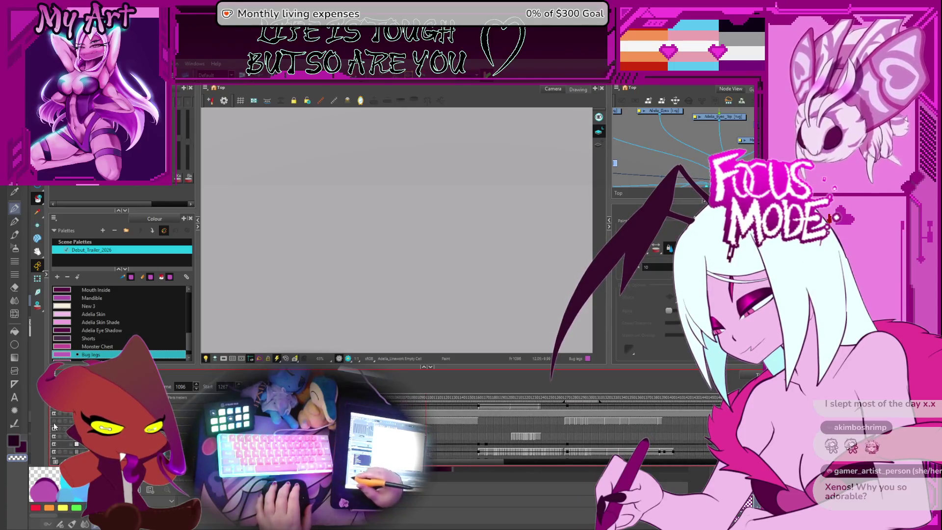
{"action": "scroll", "coordinate": [455, 409], "scroll_direction": "down", "scroll_amount": 2}
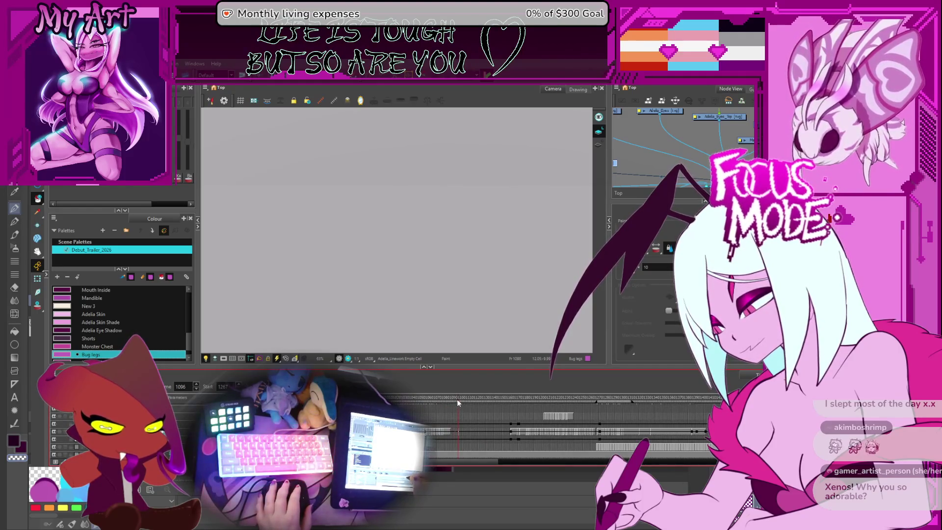
Scrub back past the hand sketch and figure poses to the face sketch at frame 405
{"action": "left_click", "coordinate": [338, 398]}
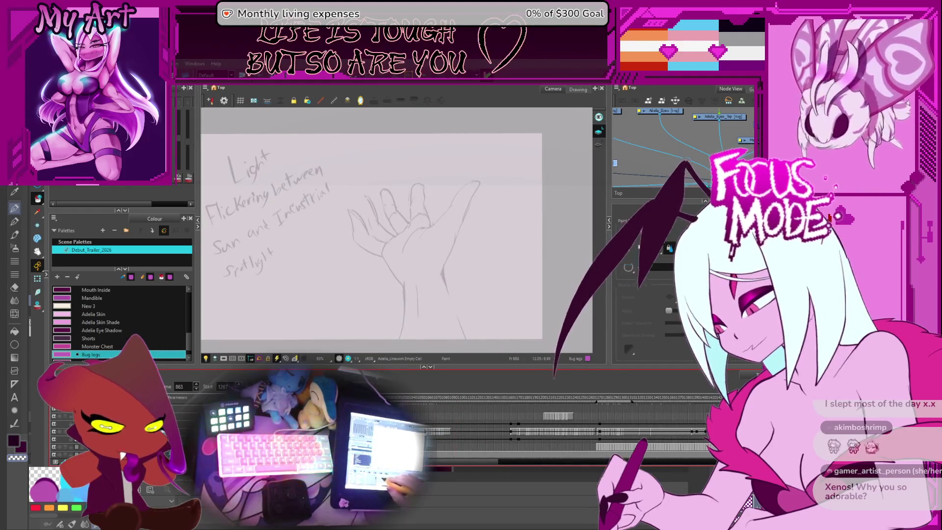
{"action": "scroll", "coordinate": [448, 423], "scroll_direction": "left", "scroll_amount": 5}
{"action": "left_click", "coordinate": [448, 423]}
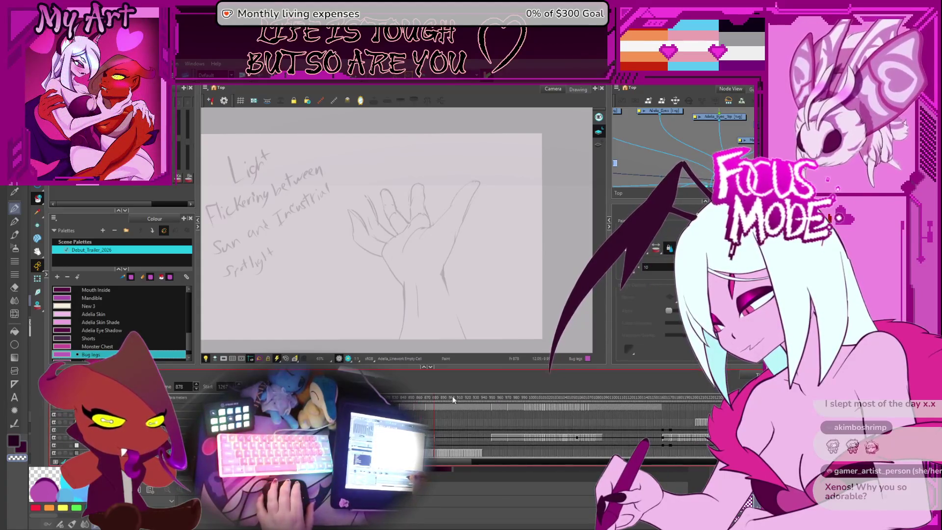
{"action": "mouse_move", "coordinate": [416, 401]}
{"action": "left_mouse_down"}
{"action": "mouse_move", "coordinate": [354, 401]}
{"action": "mouse_move", "coordinate": [429, 406]}
{"action": "mouse_move", "coordinate": [357, 401]}
{"action": "left_mouse_up"}
{"action": "scroll", "coordinate": [475, 401], "scroll_direction": "left", "scroll_amount": 5}
{"action": "mouse_move", "coordinate": [475, 401]}
{"action": "left_mouse_down"}
{"action": "mouse_move", "coordinate": [410, 405]}
{"action": "mouse_move", "coordinate": [428, 396]}
{"action": "mouse_move", "coordinate": [451, 416]}
{"action": "mouse_move", "coordinate": [414, 415]}
{"action": "left_mouse_up"}
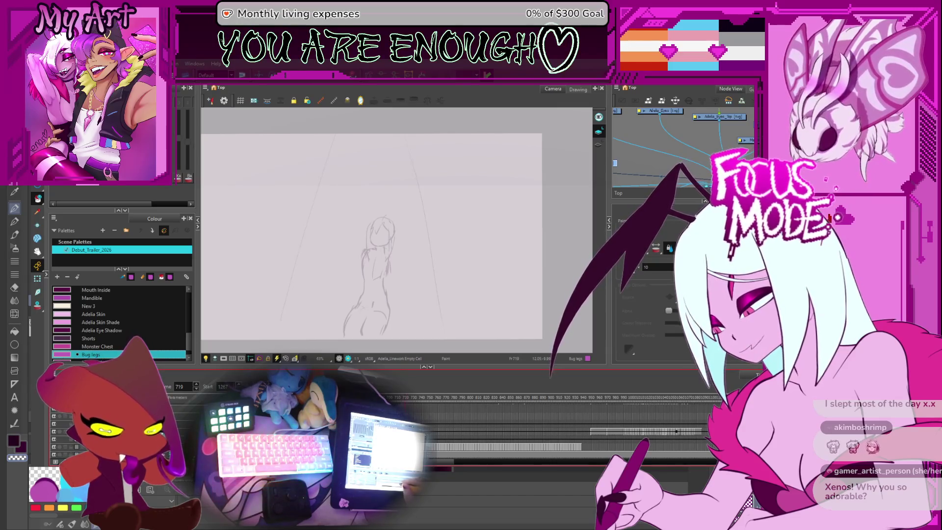
{"action": "mouse_move", "coordinate": [457, 448]}
{"action": "left_mouse_down"}
{"action": "mouse_move", "coordinate": [530, 438]}
{"action": "mouse_move", "coordinate": [445, 448]}
{"action": "mouse_move", "coordinate": [520, 442]}
{"action": "mouse_move", "coordinate": [511, 428]}
{"action": "mouse_move", "coordinate": [344, 444]}
{"action": "mouse_move", "coordinate": [449, 427]}
{"action": "mouse_move", "coordinate": [313, 427]}
{"action": "left_mouse_up"}
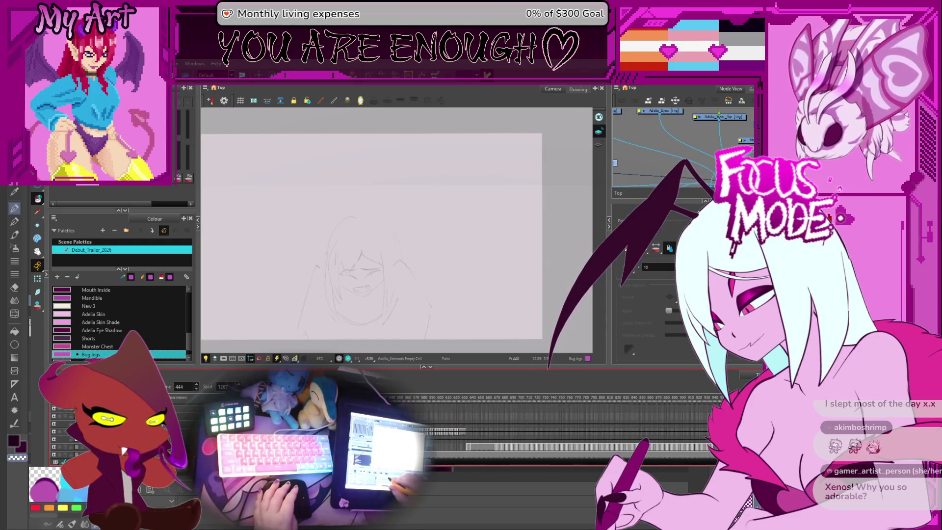
{"action": "key", "text": "comma"}
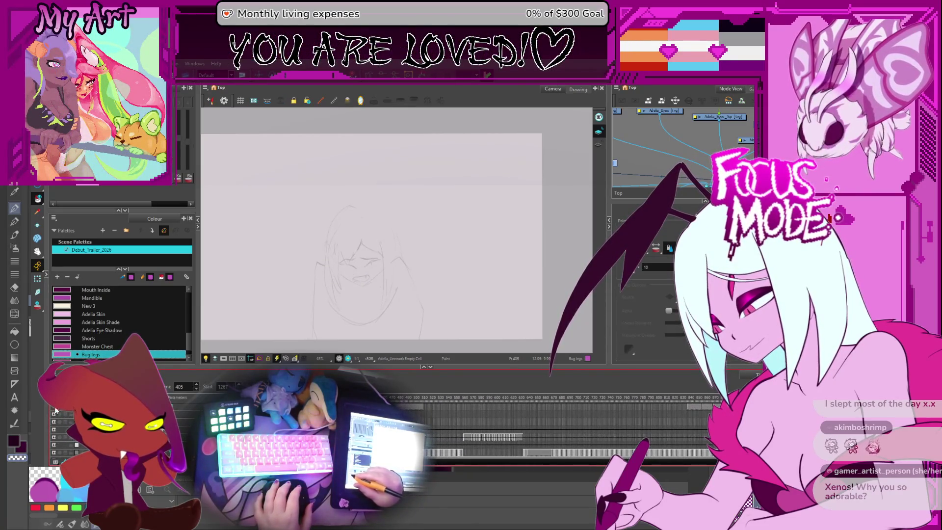
Zoom in on the face sketch and show its reddish linework
{"action": "key", "text": "2"}
{"action": "mouse_move", "coordinate": [373, 310]}
{"action": "left_mouse_down"}
{"action": "mouse_move", "coordinate": [409, 276]}
{"action": "mouse_move", "coordinate": [418, 290]}
{"action": "left_mouse_up"}
{"action": "scroll", "coordinate": [205, 379], "scroll_direction": "down", "scroll_amount": 1}
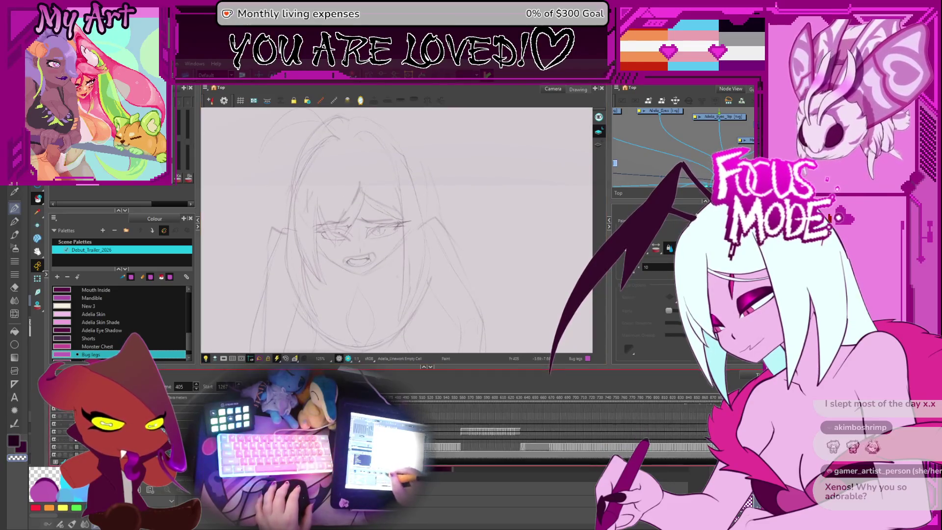
{"action": "left_click", "coordinate": [54, 450]}
{"action": "scroll", "coordinate": [414, 294], "scroll_direction": "down", "scroll_amount": 1}
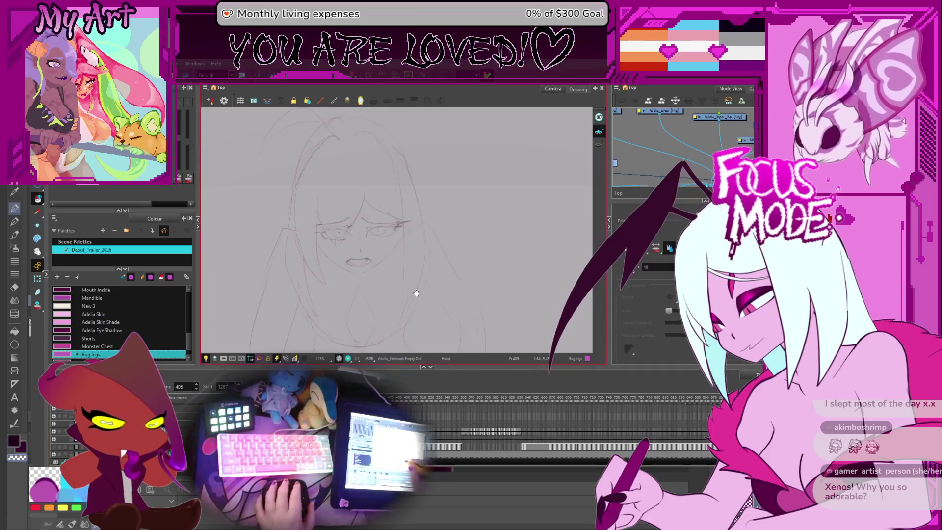
Step forward through the sketch frames and zoom back out
{"action": "key", "text": "Return"}
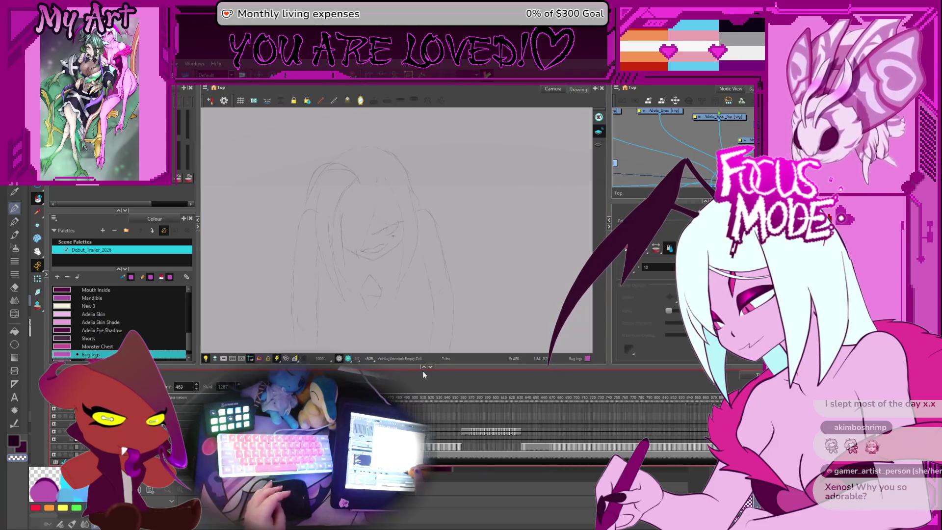
{"action": "scroll", "coordinate": [452, 290], "scroll_direction": "down", "scroll_amount": 1}
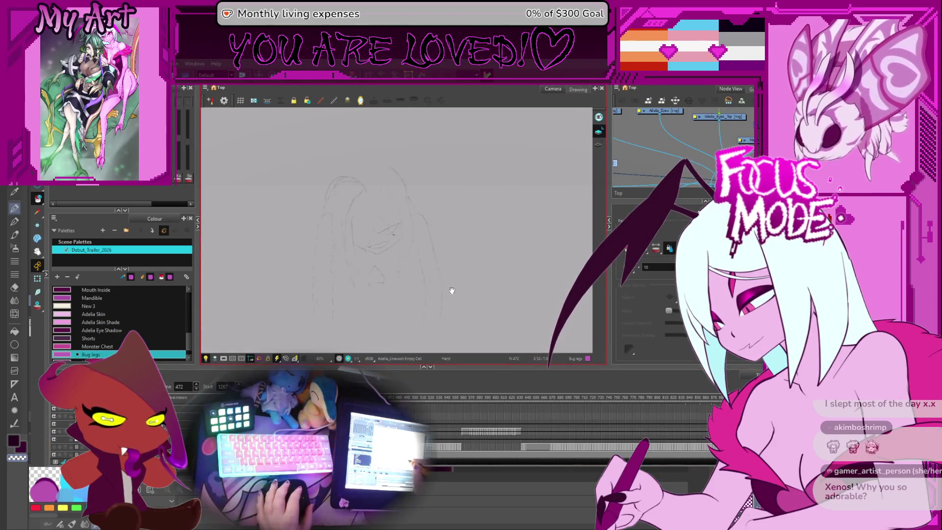
{"action": "scroll", "coordinate": [444, 297], "scroll_direction": "up", "scroll_amount": 1}
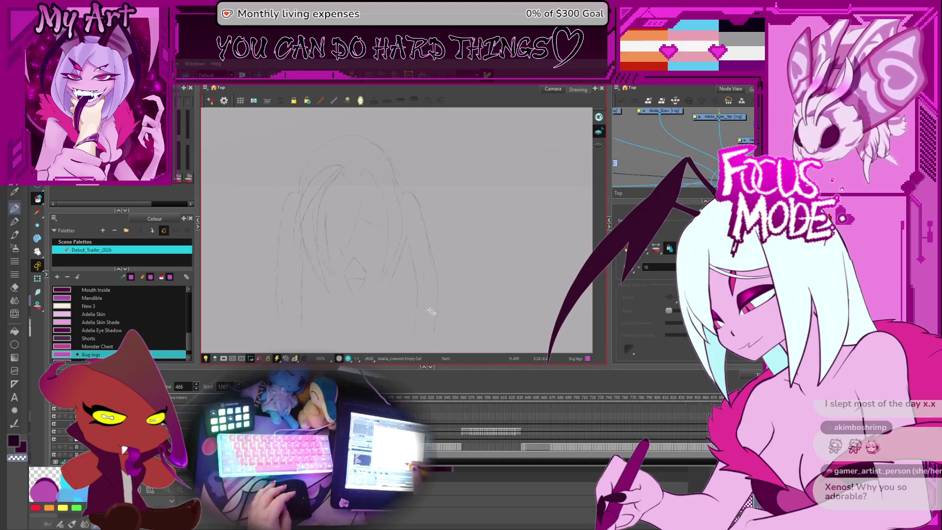
{"action": "scroll", "coordinate": [432, 306], "scroll_direction": "down", "scroll_amount": 1}
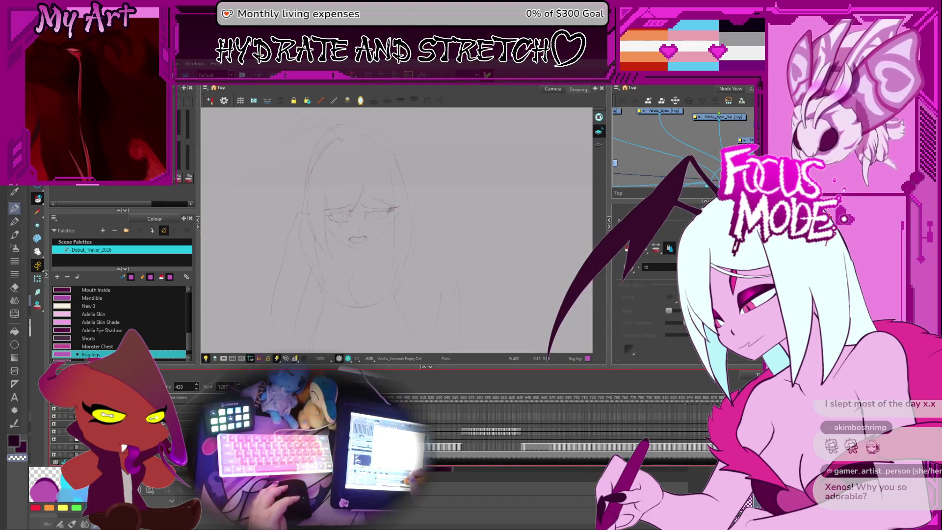
{"action": "scroll", "coordinate": [420, 279], "scroll_direction": "down", "scroll_amount": 2}
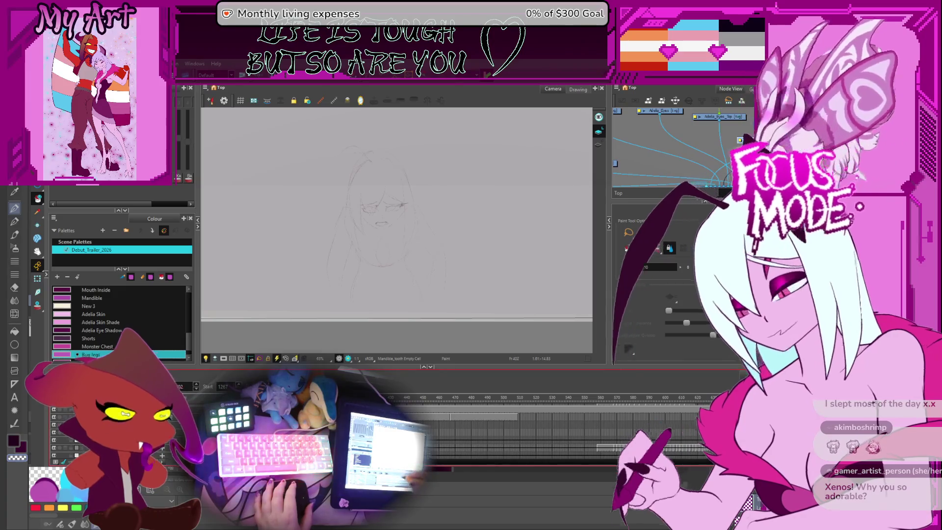
{"action": "scroll", "coordinate": [540, 427], "scroll_direction": "down", "scroll_amount": 2}
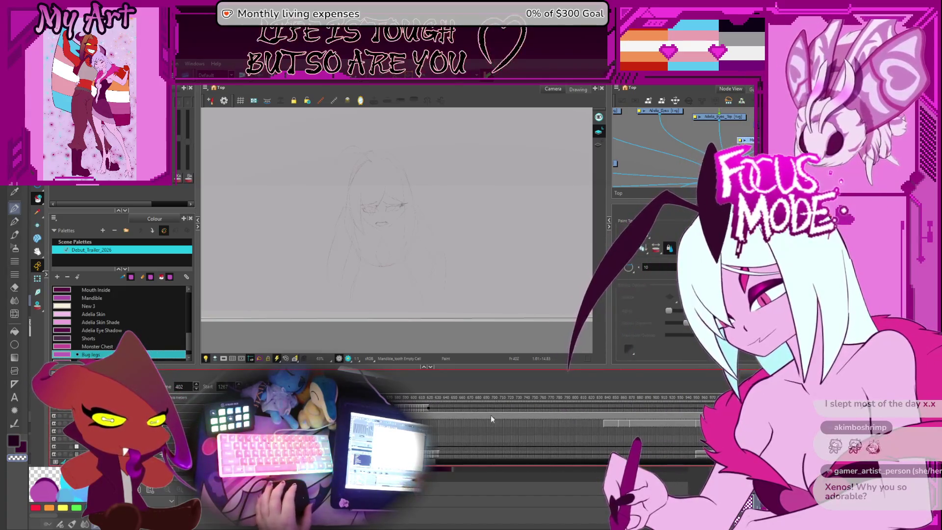
{"action": "scroll", "coordinate": [540, 412], "scroll_direction": "left", "scroll_amount": 2}
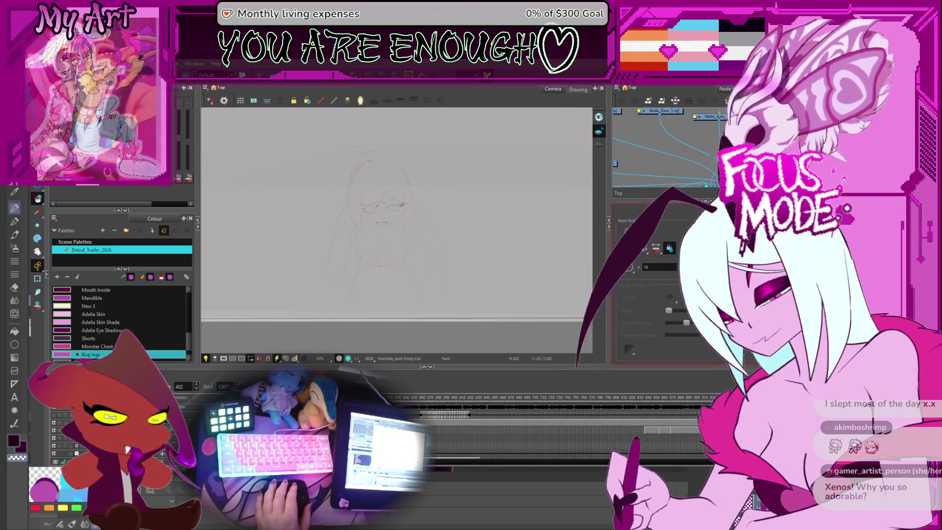
{"action": "left_click_drag", "start_coordinate": [480, 282], "coordinate": [479, 307]}
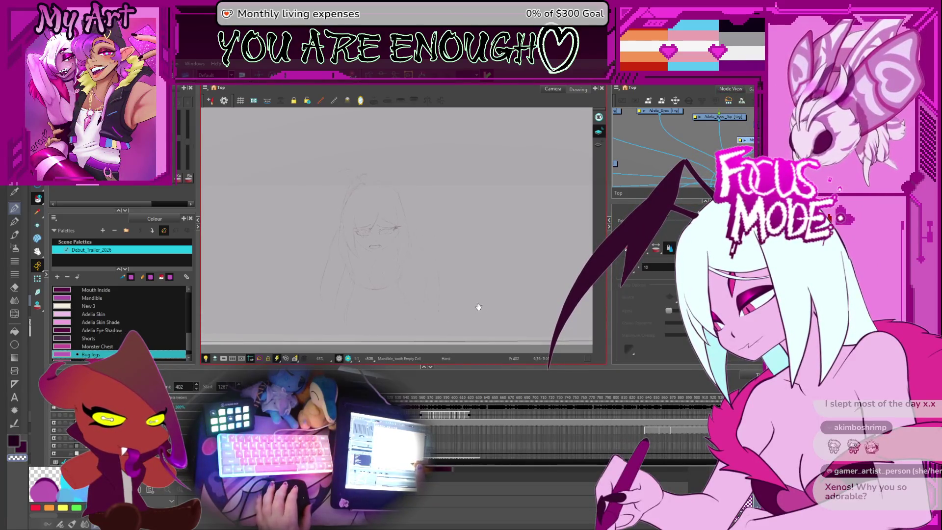
{"action": "left_click_drag", "start_coordinate": [446, 402], "coordinate": [383, 406]}
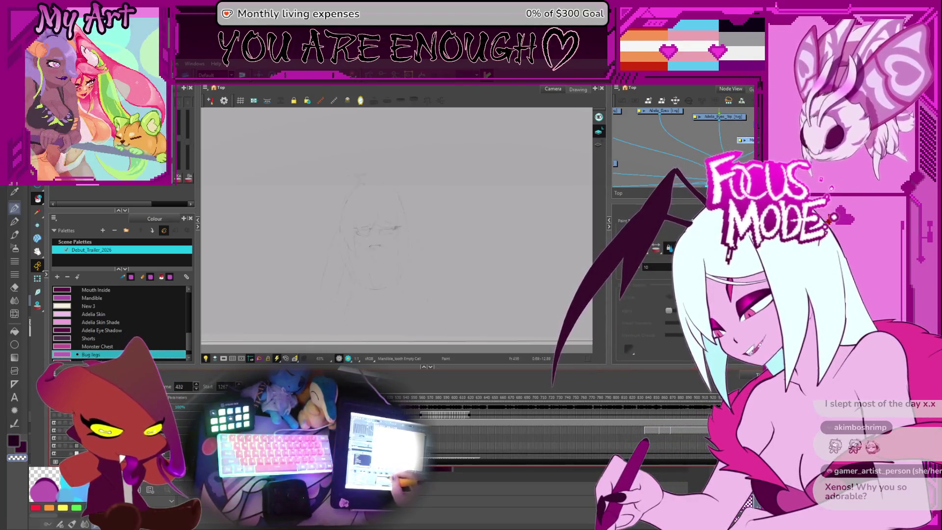
{"action": "left_click", "coordinate": [552, 414]}
{"action": "left_click", "coordinate": [359, 414]}
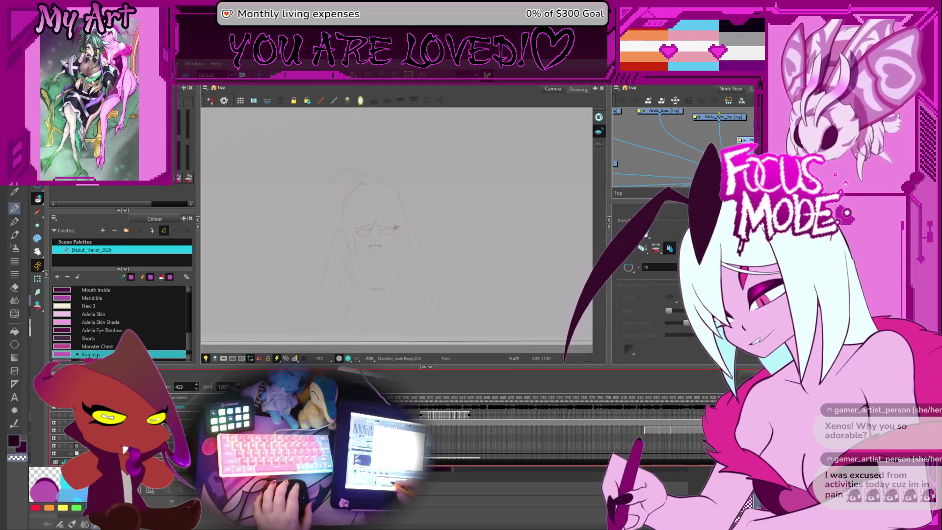
{"action": "left_click", "coordinate": [452, 398]}
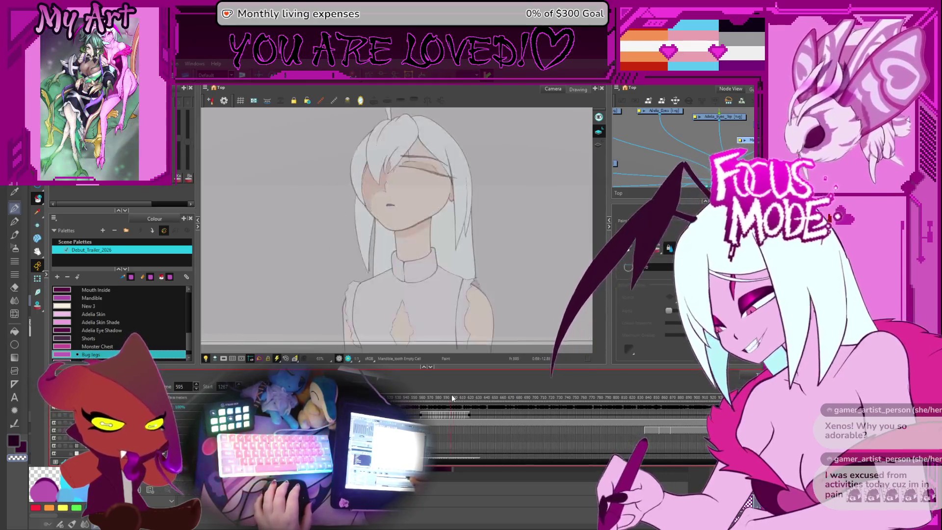
Scrub ahead to the hand sketch near frame 848, then back to the empty frame 760
{"action": "left_click_drag", "start_coordinate": [451, 398], "coordinate": [604, 398]}
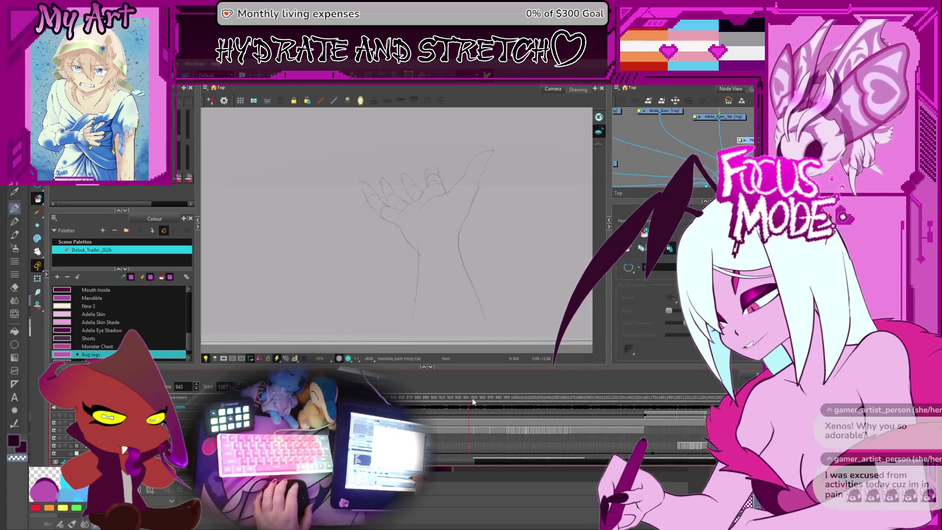
{"action": "left_click_drag", "start_coordinate": [495, 398], "coordinate": [327, 397]}
{"action": "key", "text": "comma"}
{"action": "key", "text": "comma"}
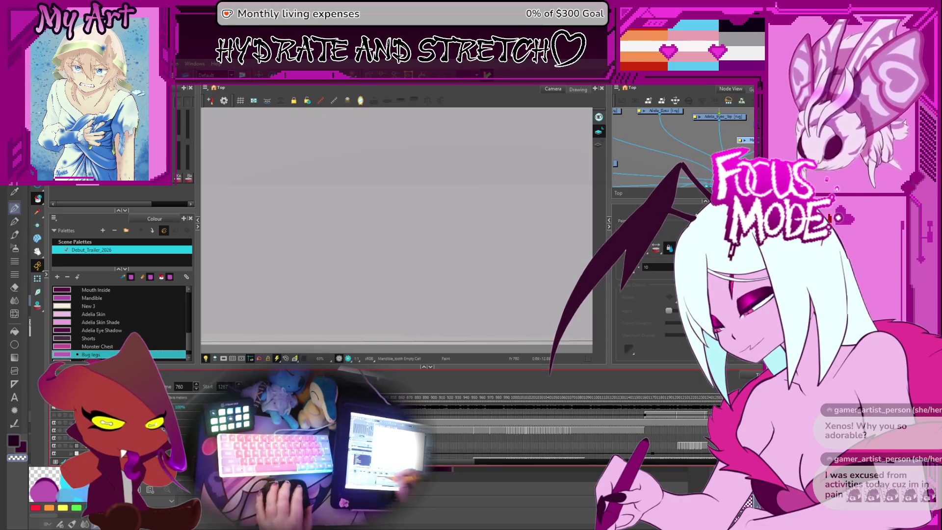
{"action": "scroll", "coordinate": [452, 437], "scroll_direction": "left", "scroll_amount": 3}
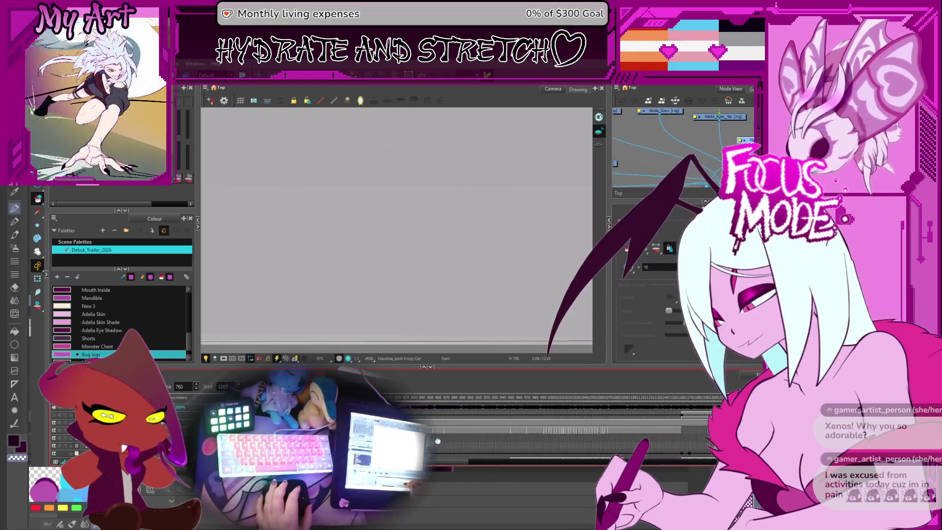
{"action": "scroll", "coordinate": [491, 437], "scroll_direction": "right", "scroll_amount": 5}
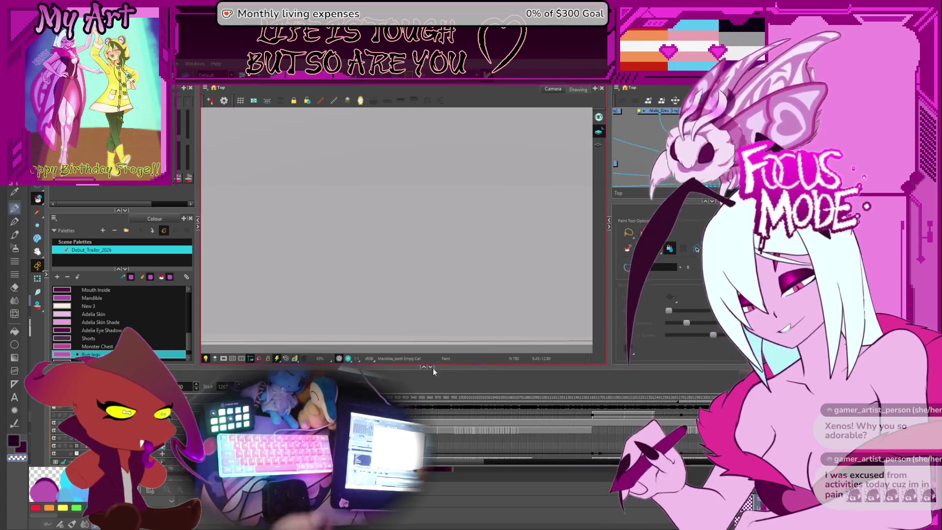
Scrub between frames 1021 and 559, then jump ahead to frame 627
{"action": "left_click_drag", "start_coordinate": [459, 407], "coordinate": [480, 401]}
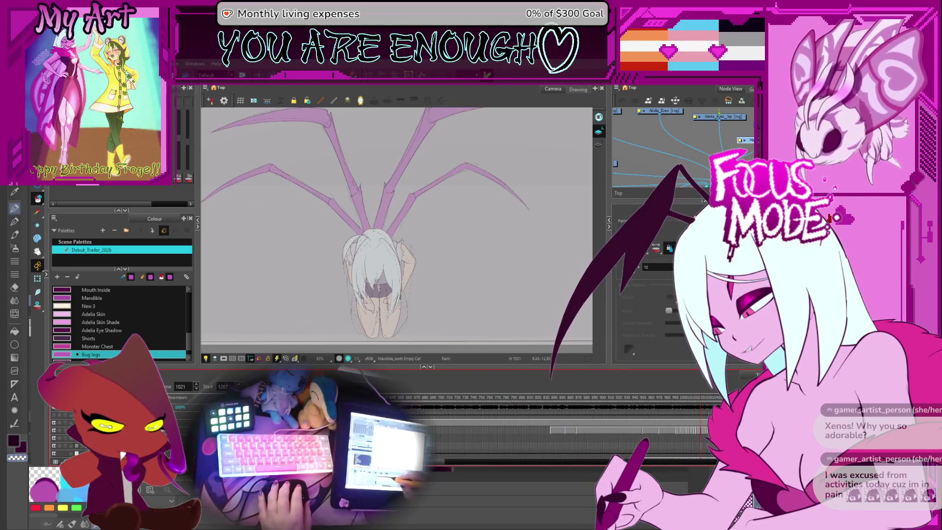
{"action": "left_click_drag", "start_coordinate": [578, 436], "coordinate": [408, 398]}
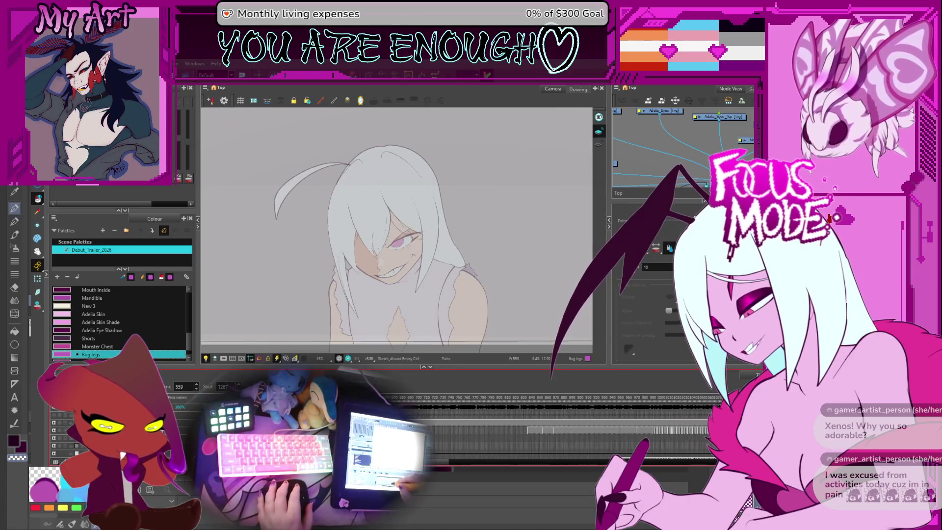
{"action": "scroll", "coordinate": [554, 431], "scroll_direction": "down", "scroll_amount": 1}
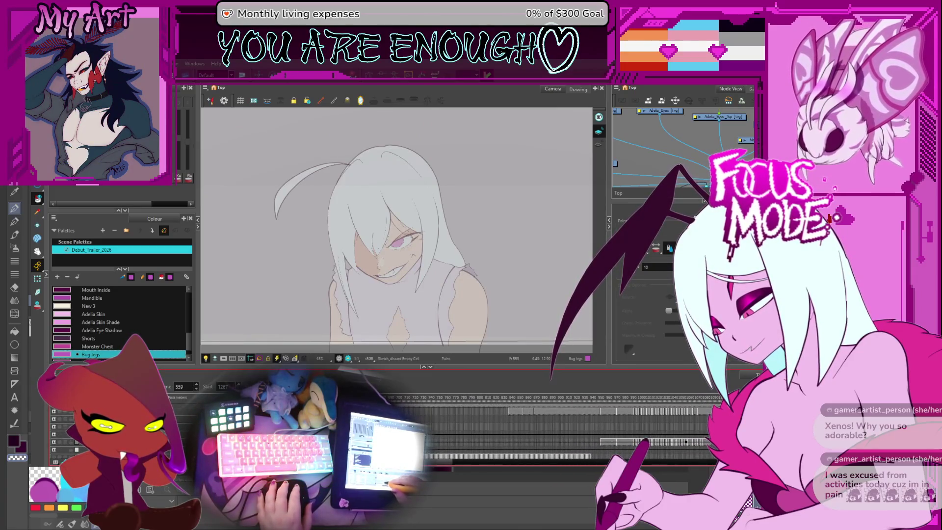
{"action": "key", "text": "period"}
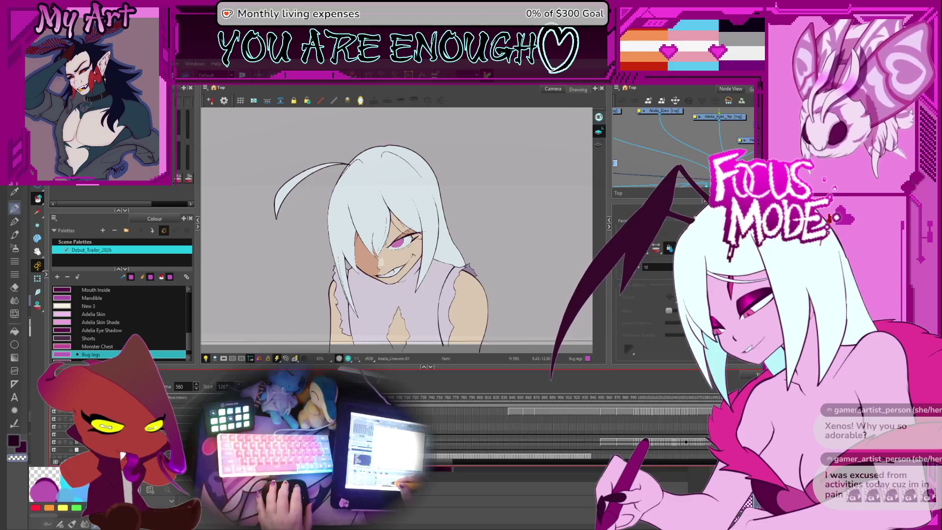
{"action": "key", "text": "g"}
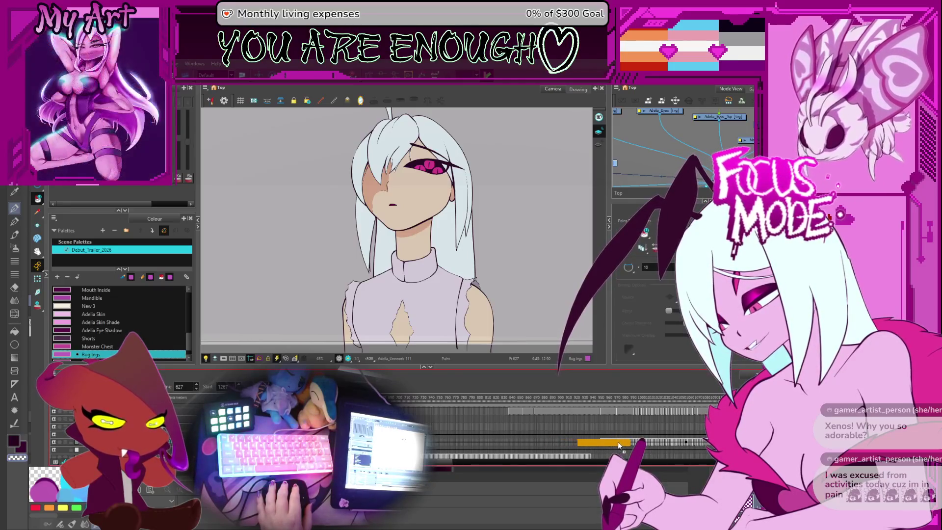
Check the bug legs at frames 971, 1081, 1130 and 1311, returning to 1288
{"action": "left_click", "coordinate": [440, 430]}
{"action": "left_click", "coordinate": [444, 431]}
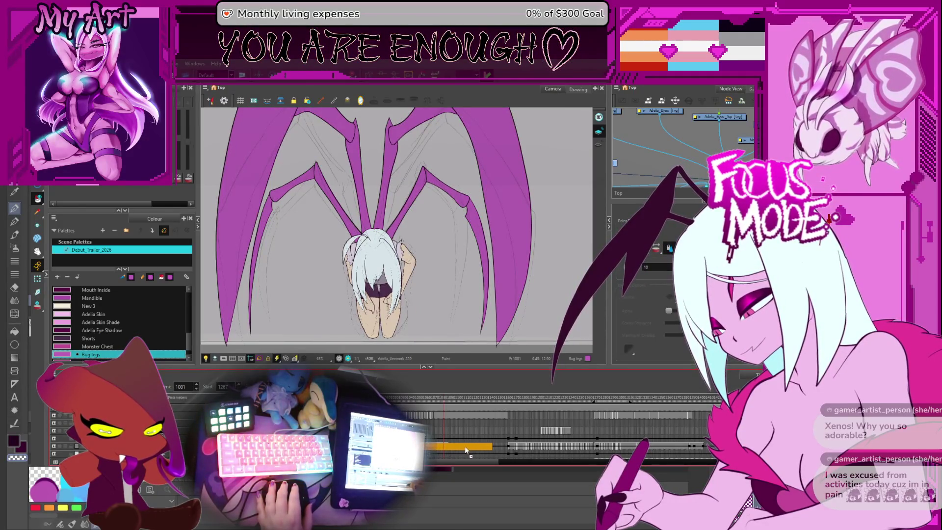
{"action": "left_click", "coordinate": [484, 449]}
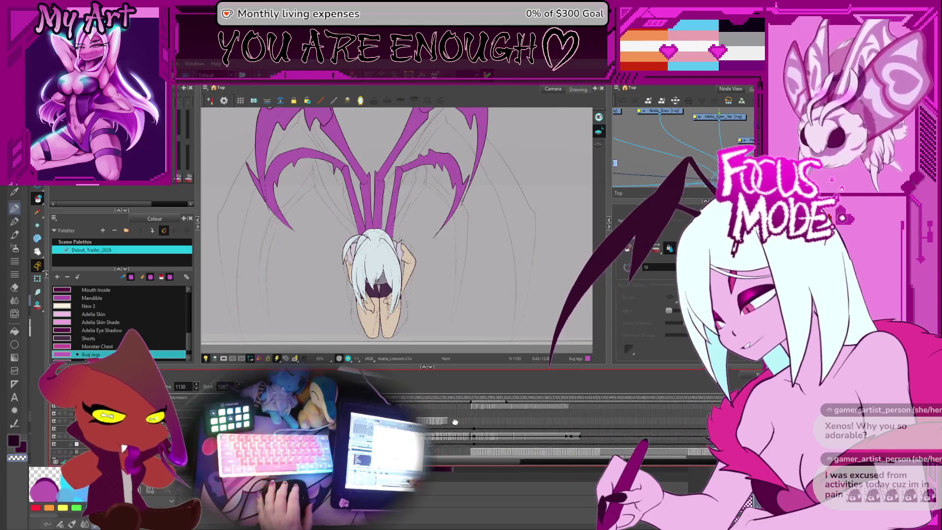
{"action": "left_click", "coordinate": [530, 435]}
{"action": "left_click", "coordinate": [497, 438]}
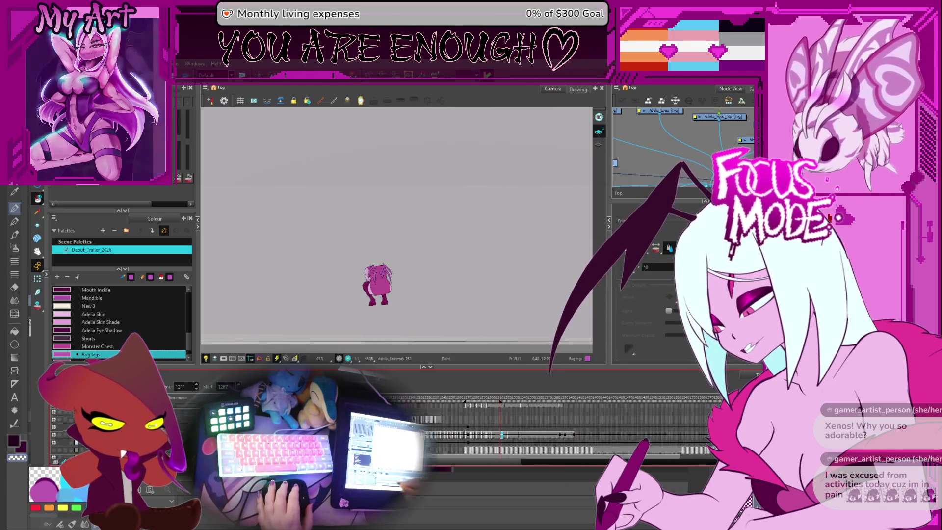
{"action": "left_click", "coordinate": [600, 421]}
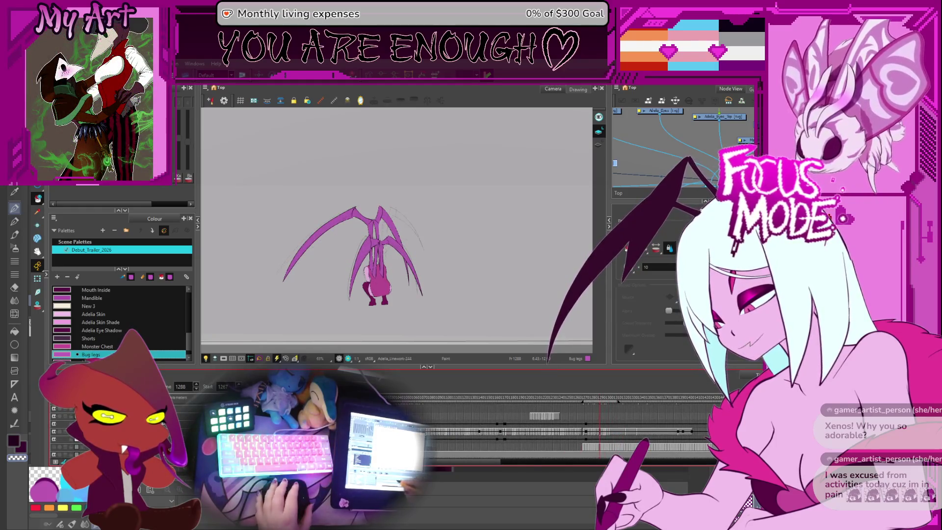
Select drawing cells from frame 288 and make the back-of-head hair layer current
{"action": "scroll", "coordinate": [540, 427], "scroll_direction": "up", "scroll_amount": 2}
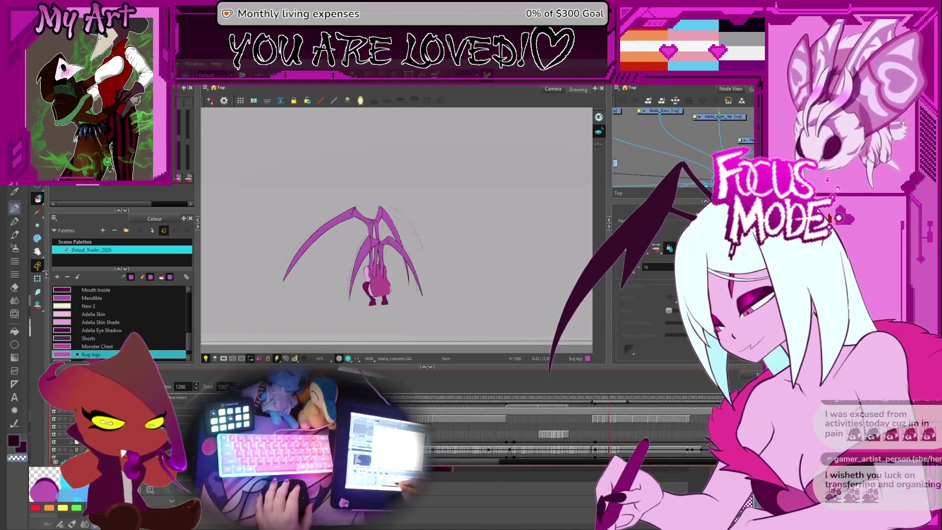
{"action": "scroll", "coordinate": [463, 433], "scroll_direction": "left", "scroll_amount": 5}
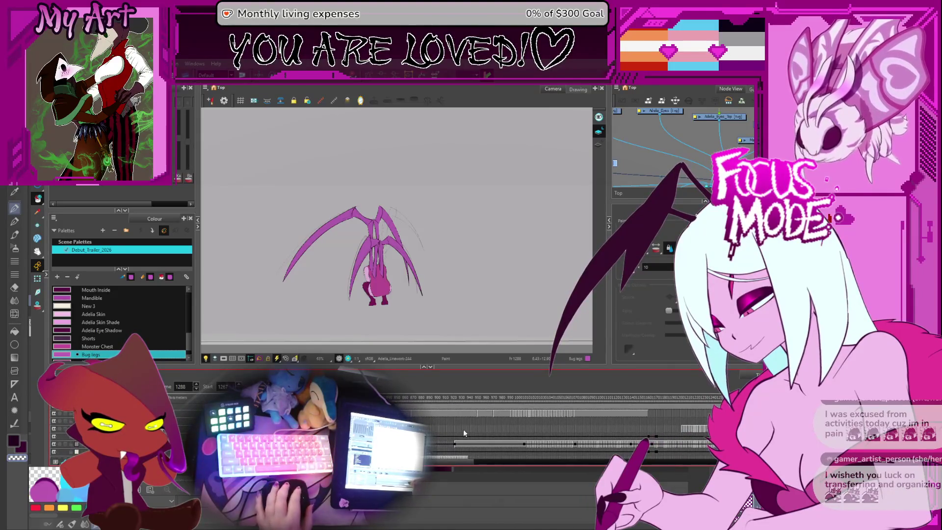
{"action": "scroll", "coordinate": [463, 432], "scroll_direction": "left", "scroll_amount": 15}
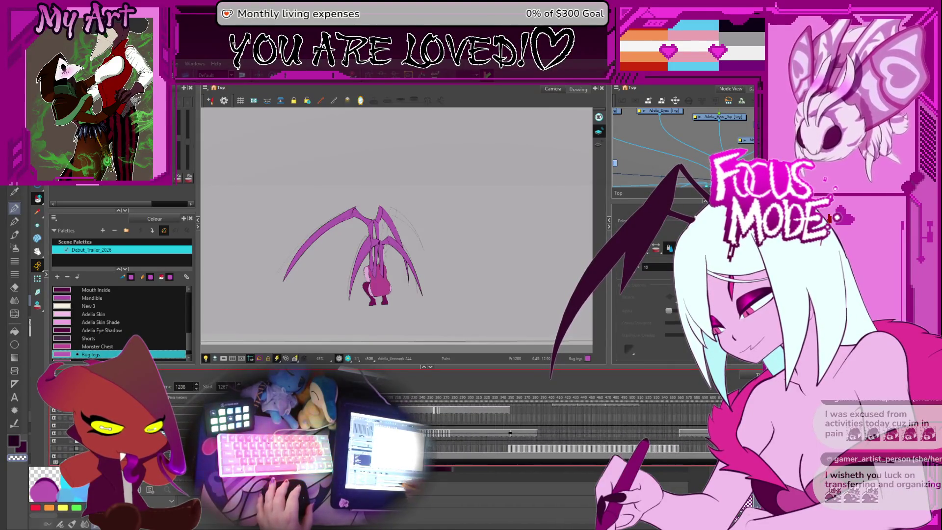
{"action": "scroll", "coordinate": [464, 432], "scroll_direction": "left", "scroll_amount": 3}
{"action": "left_click", "coordinate": [464, 434]}
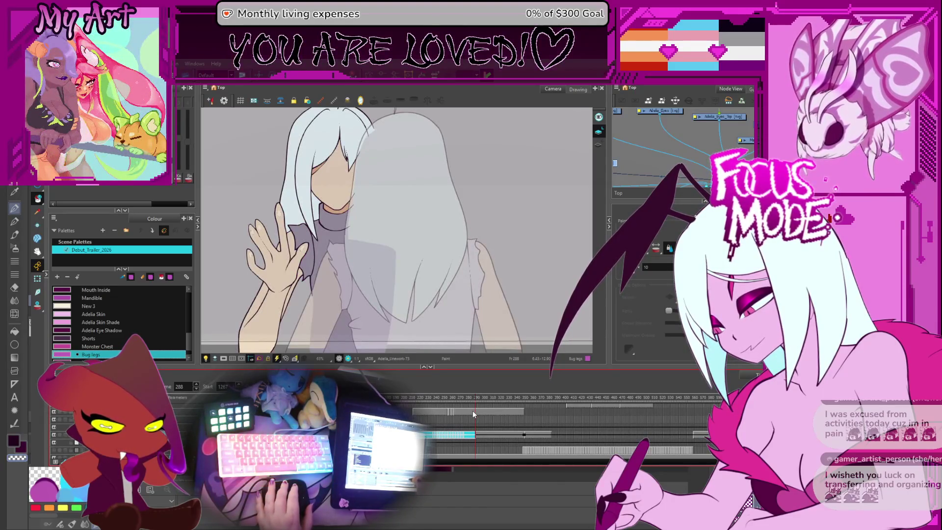
{"action": "left_click_drag", "start_coordinate": [475, 418], "coordinate": [413, 420]}
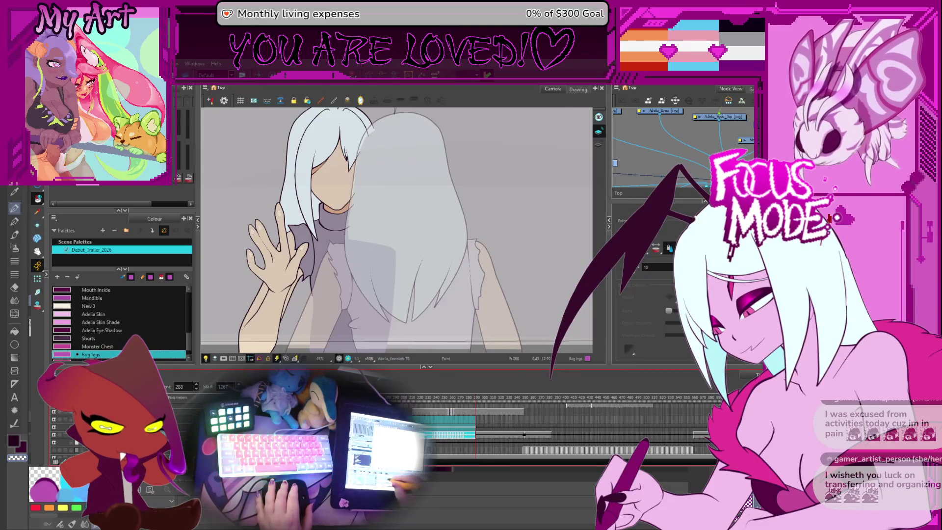
{"action": "left_click", "coordinate": [407, 206]}
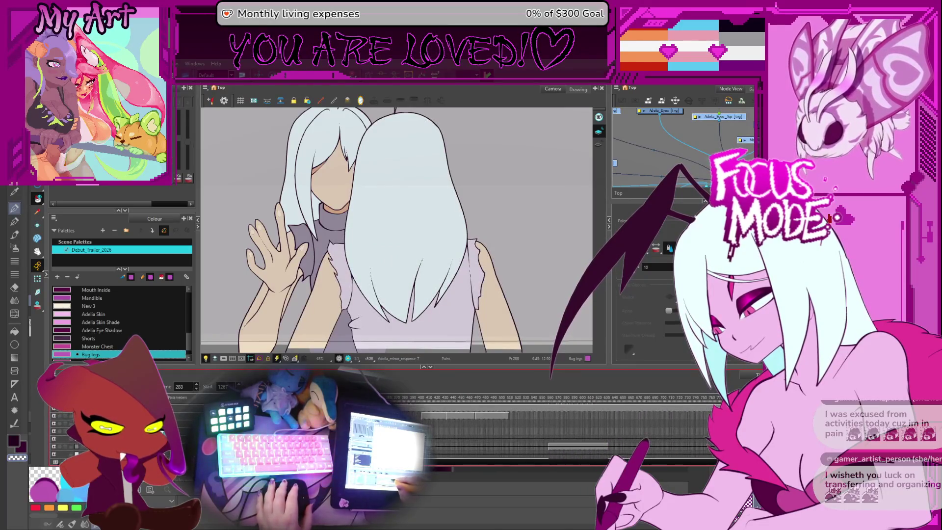
{"action": "mouse_move", "coordinate": [470, 435]}
{"action": "left_mouse_down"}
{"action": "mouse_move", "coordinate": [707, 435]}
{"action": "mouse_move", "coordinate": [544, 425]}
{"action": "left_mouse_up"}
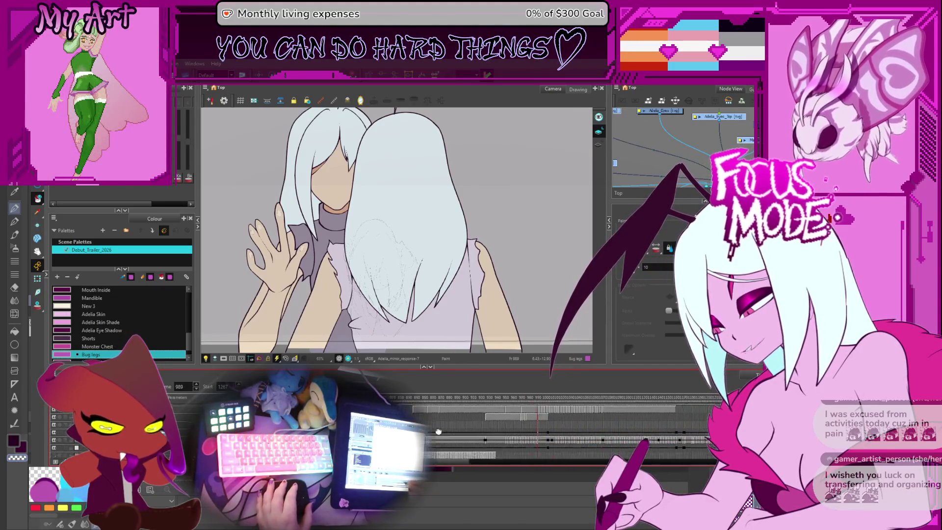
Review frames 866 through 957, including the back-of-head pose at 943
{"action": "left_click", "coordinate": [465, 435]}
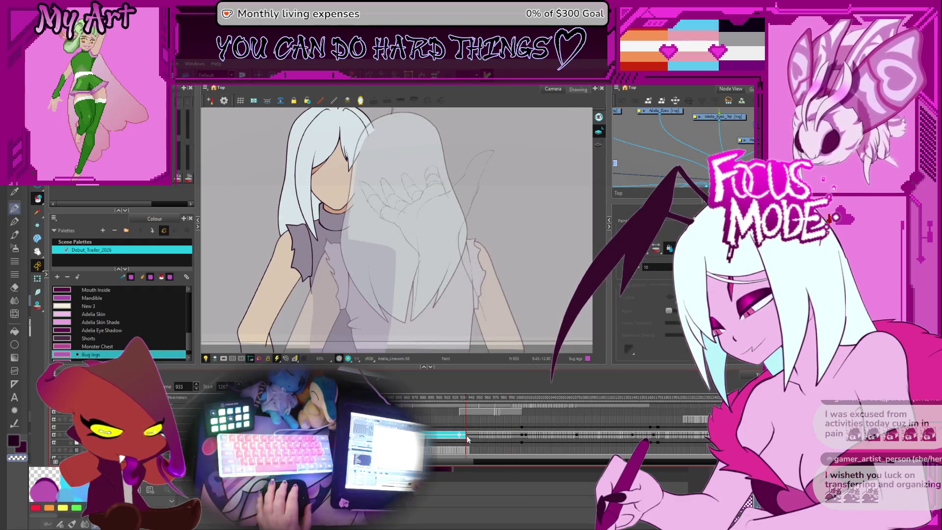
{"action": "left_click", "coordinate": [425, 399]}
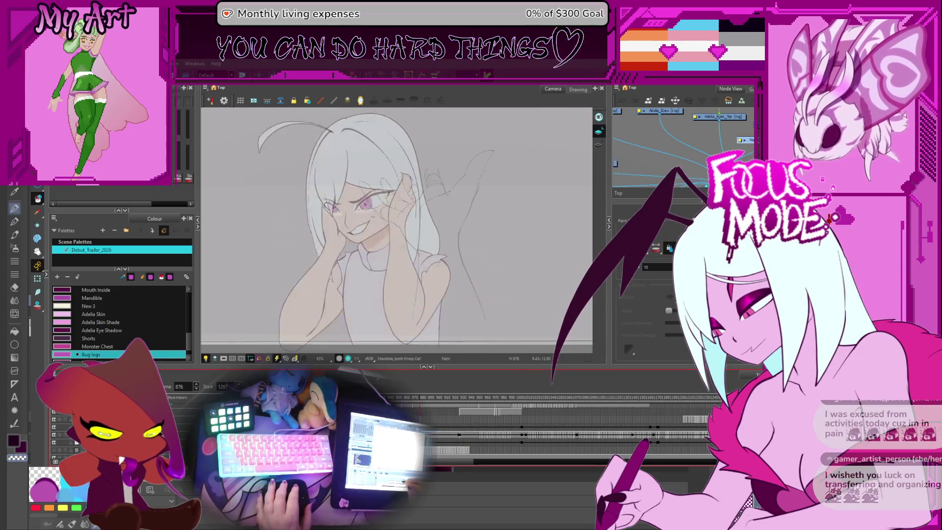
{"action": "left_click", "coordinate": [424, 436]}
{"action": "left_click", "coordinate": [411, 398]}
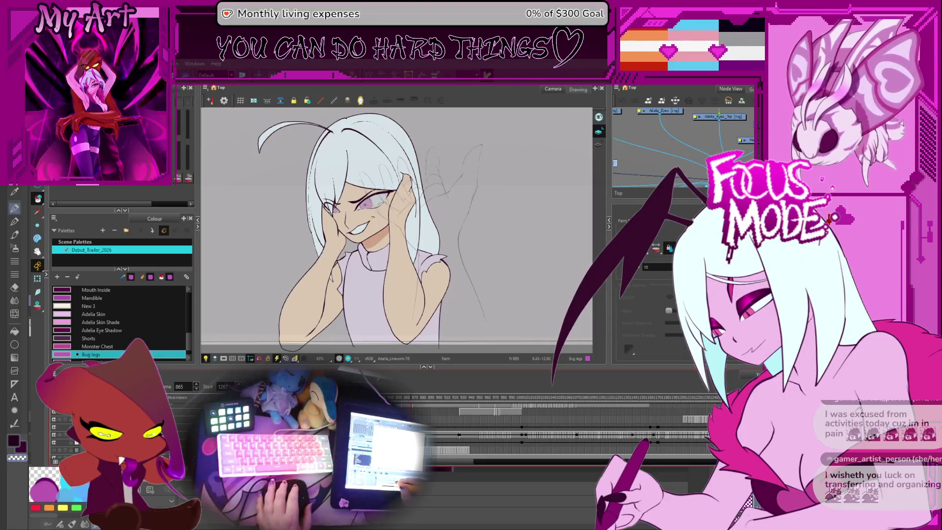
{"action": "left_click", "coordinate": [429, 434]}
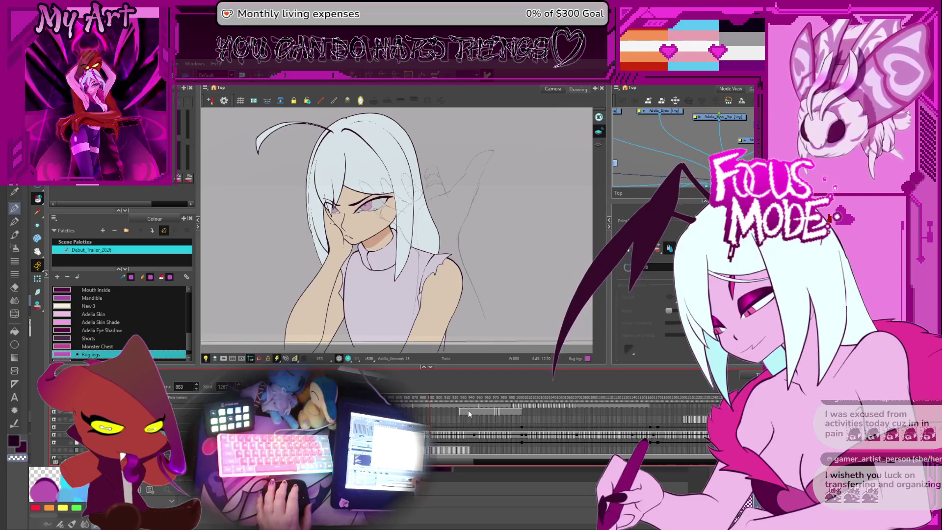
{"action": "left_click", "coordinate": [473, 411]}
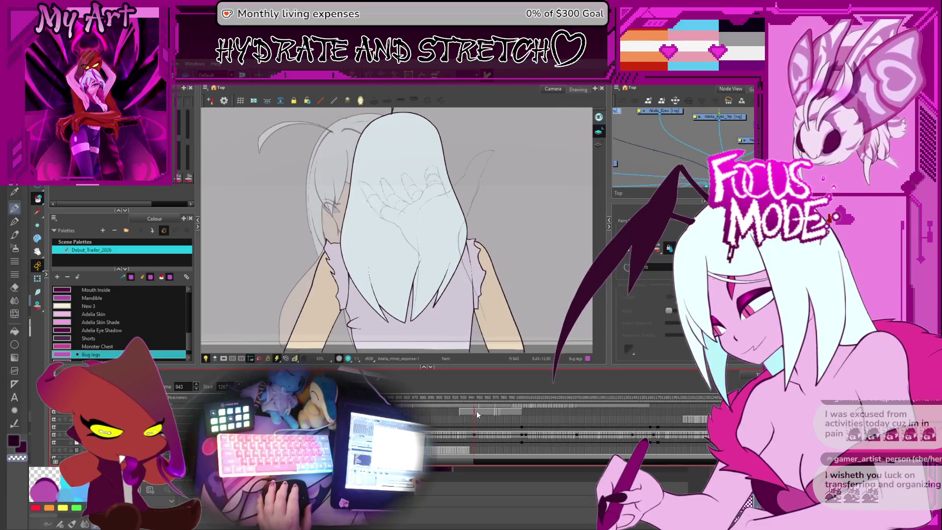
{"action": "left_click", "coordinate": [475, 400]}
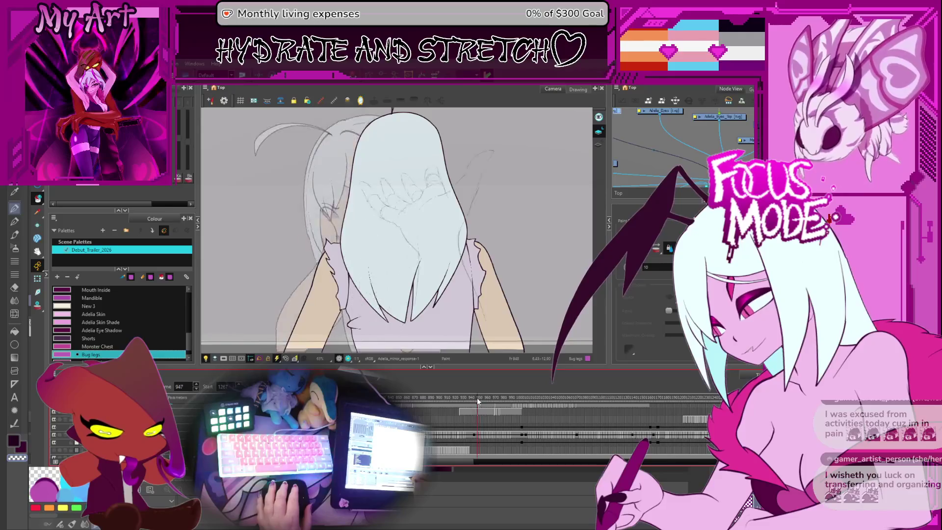
{"action": "mouse_move", "coordinate": [475, 408]}
{"action": "left_mouse_down"}
{"action": "mouse_move", "coordinate": [534, 421]}
{"action": "mouse_move", "coordinate": [420, 417]}
{"action": "left_mouse_up"}
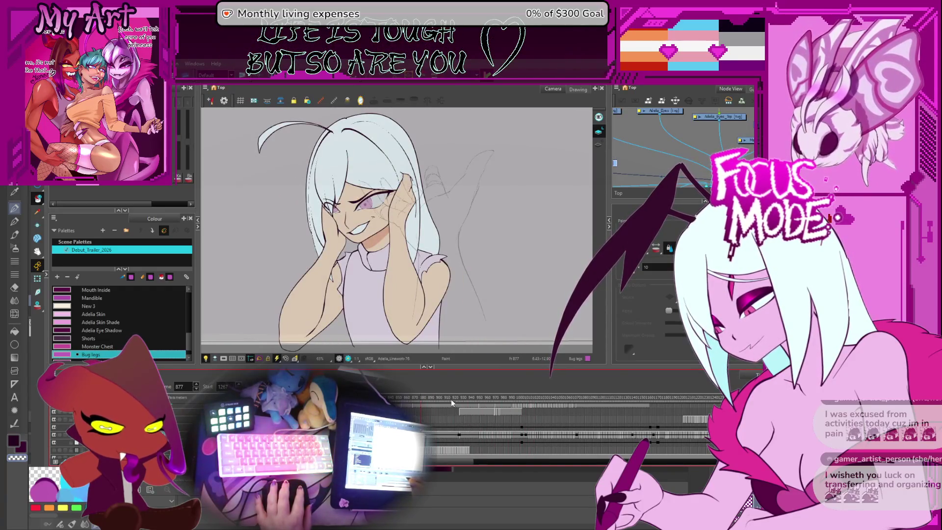
Compare poses at frames 918, 866 and 765, then settle on frame 902
{"action": "left_click", "coordinate": [451, 399]}
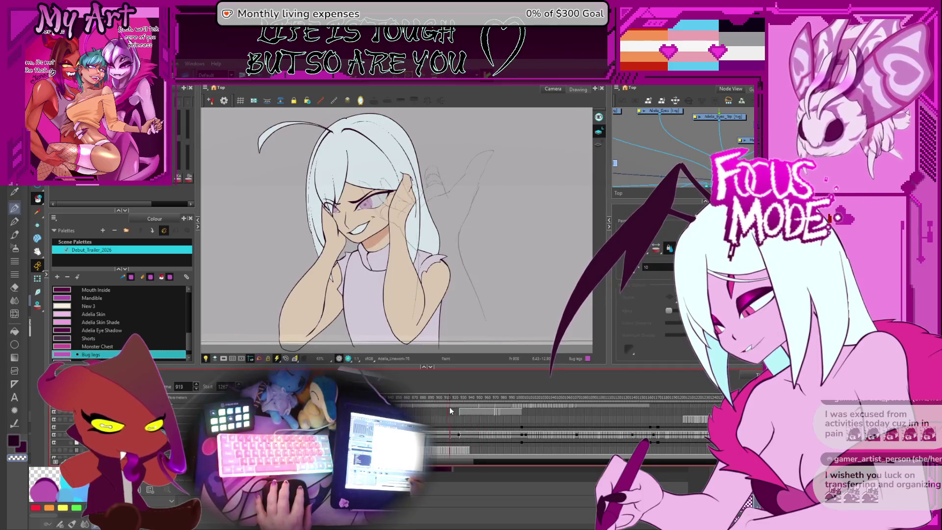
{"action": "left_click", "coordinate": [412, 398]}
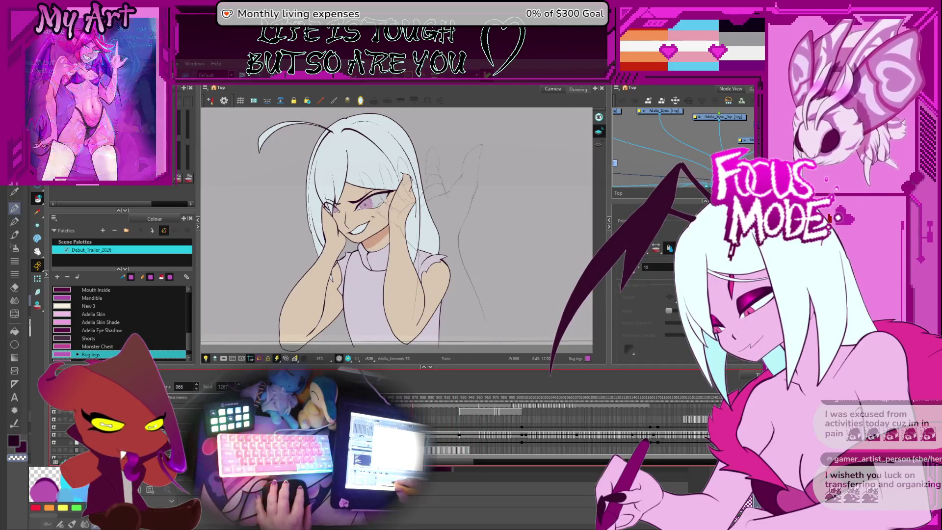
{"action": "left_click", "coordinate": [331, 399]}
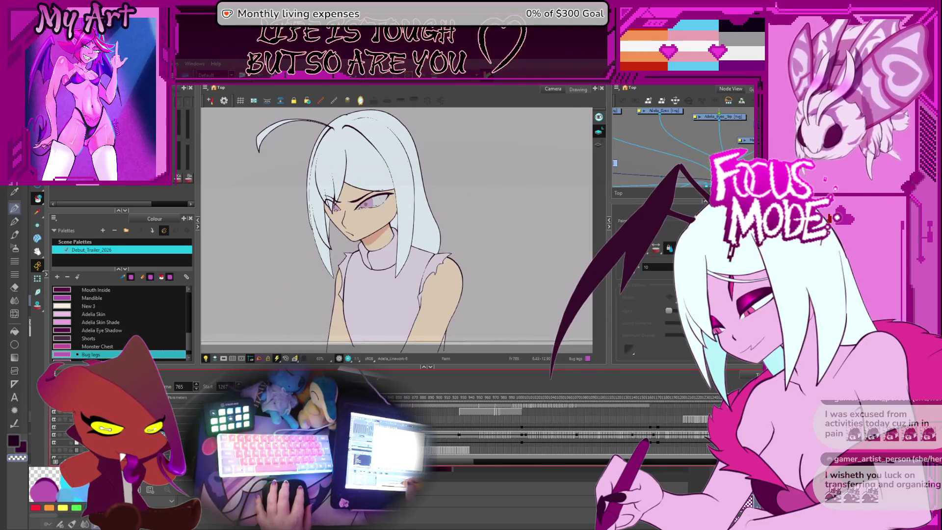
{"action": "left_click", "coordinate": [413, 398]}
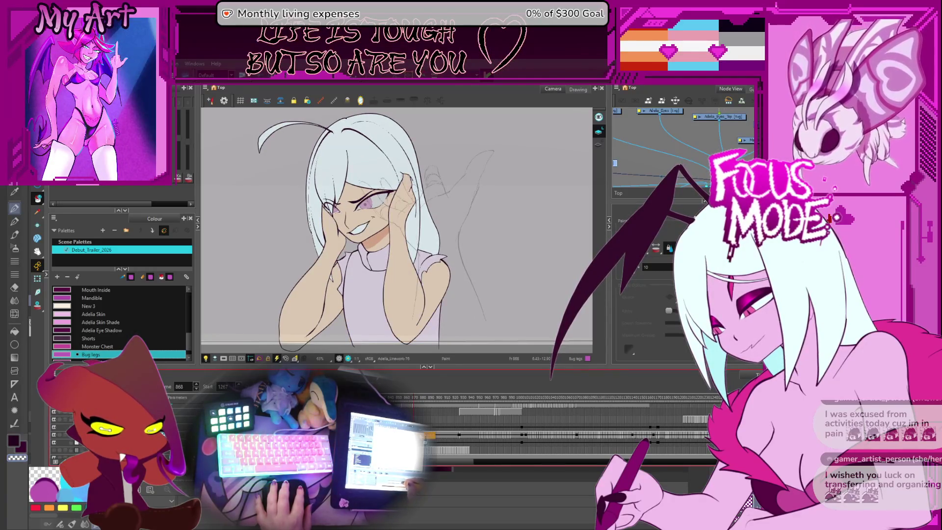
{"action": "left_click", "coordinate": [437, 436]}
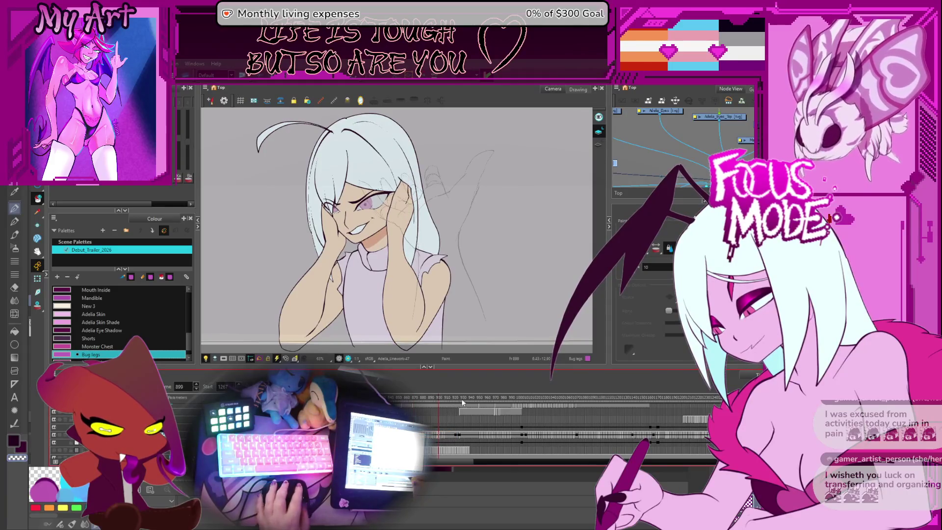
{"action": "left_click", "coordinate": [441, 399]}
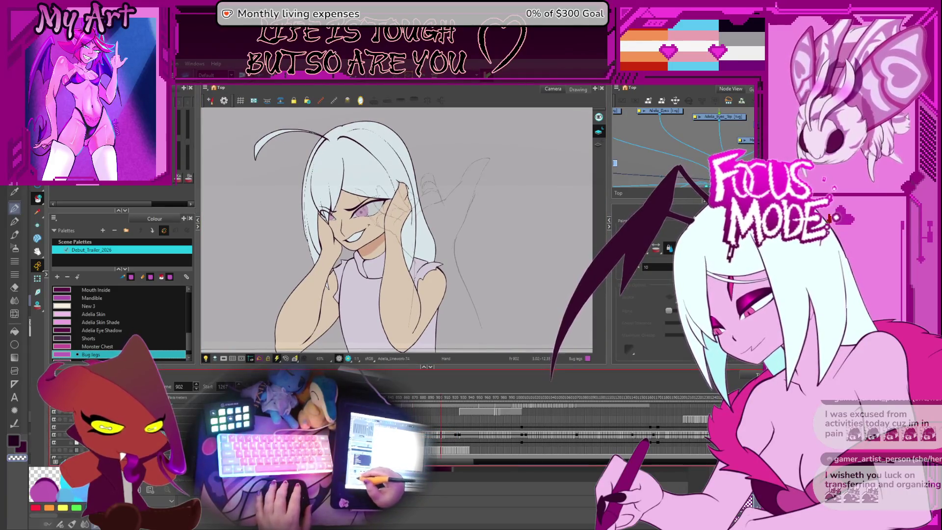
Hide the faint sketch lines, recentre the girl, and play from frame 818
{"action": "key", "text": "Delete"}
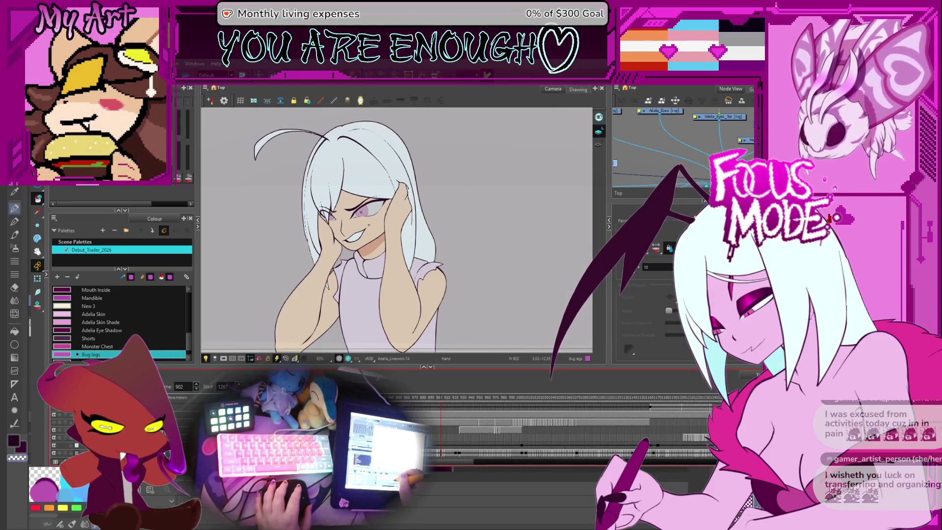
{"action": "scroll", "coordinate": [555, 426], "scroll_direction": "right", "scroll_amount": 5}
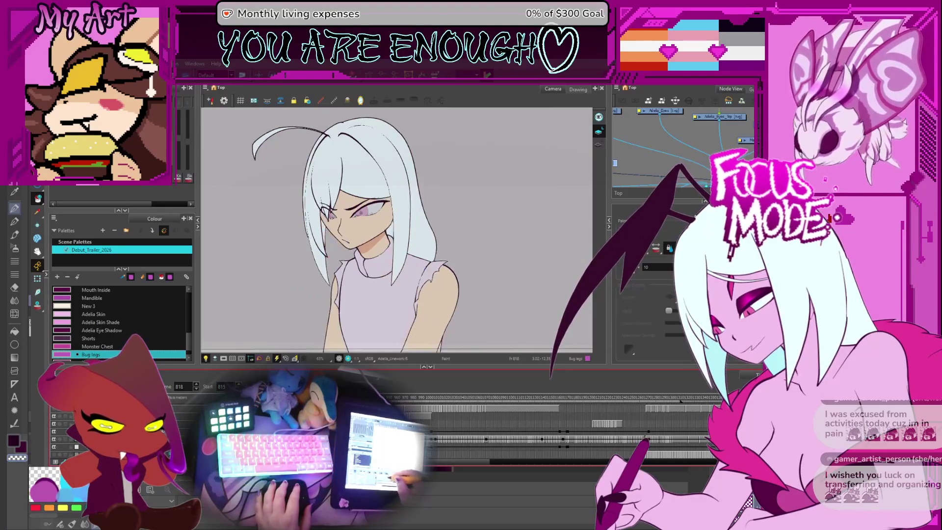
{"action": "scroll", "coordinate": [469, 312], "scroll_direction": "down", "scroll_amount": 2}
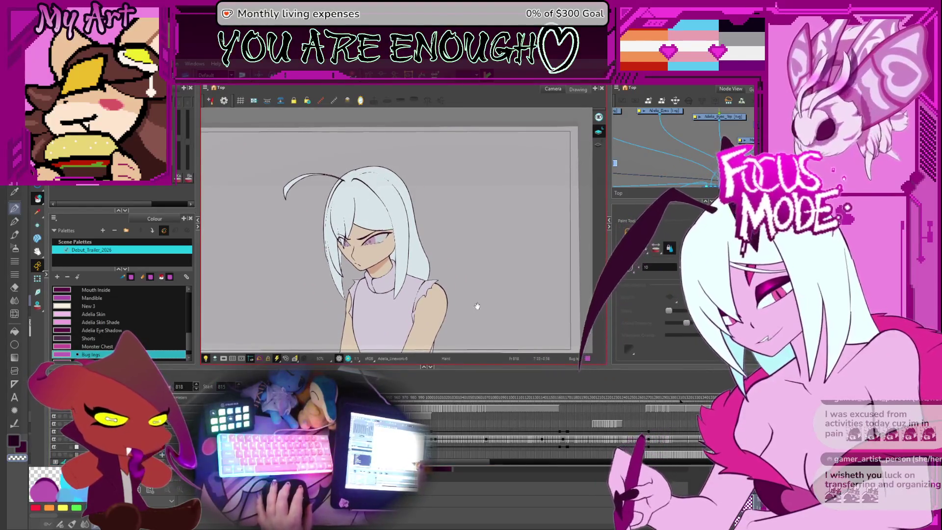
{"action": "scroll", "coordinate": [472, 305], "scroll_direction": "up", "scroll_amount": 1}
{"action": "left_click_drag", "start_coordinate": [485, 298], "coordinate": [472, 287]}
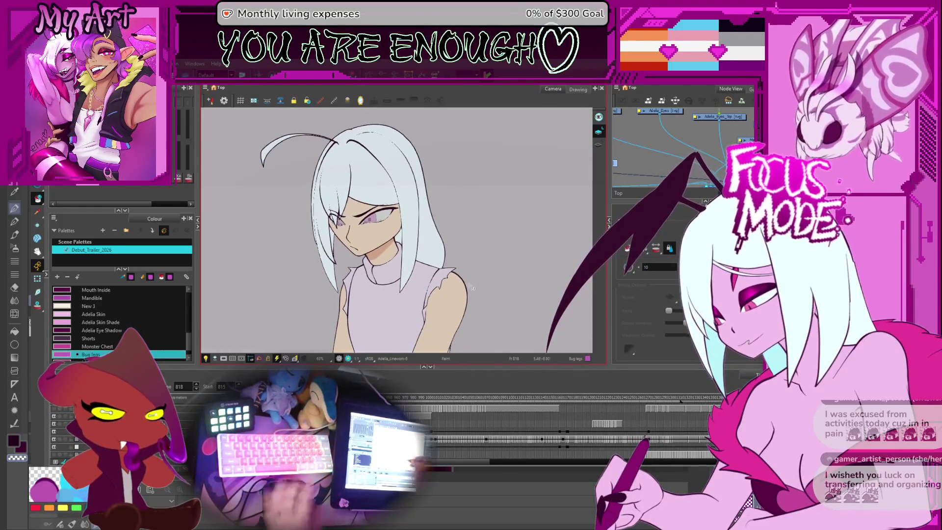
{"action": "key", "text": "Return"}
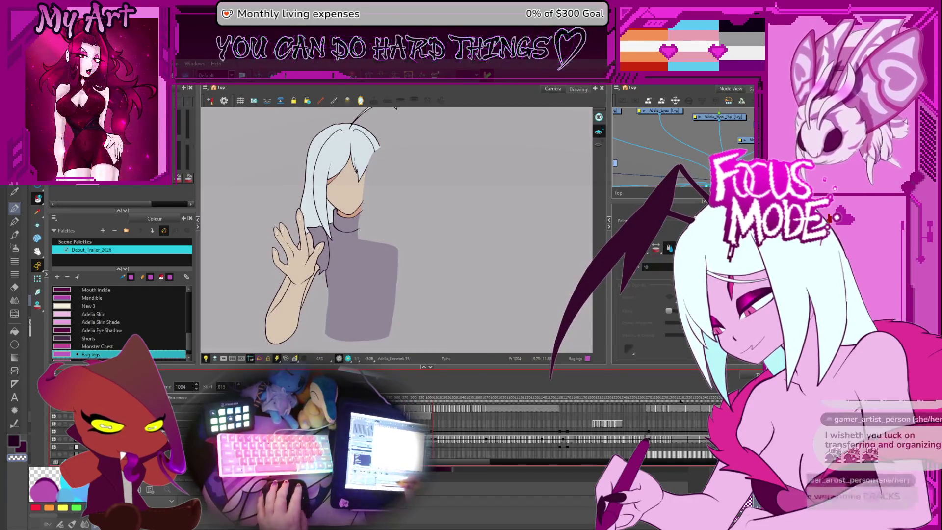
Stop playback and compare frames 1007, 1003 and 1011 to find the stray waving drawing
{"action": "left_click", "coordinate": [432, 443]}
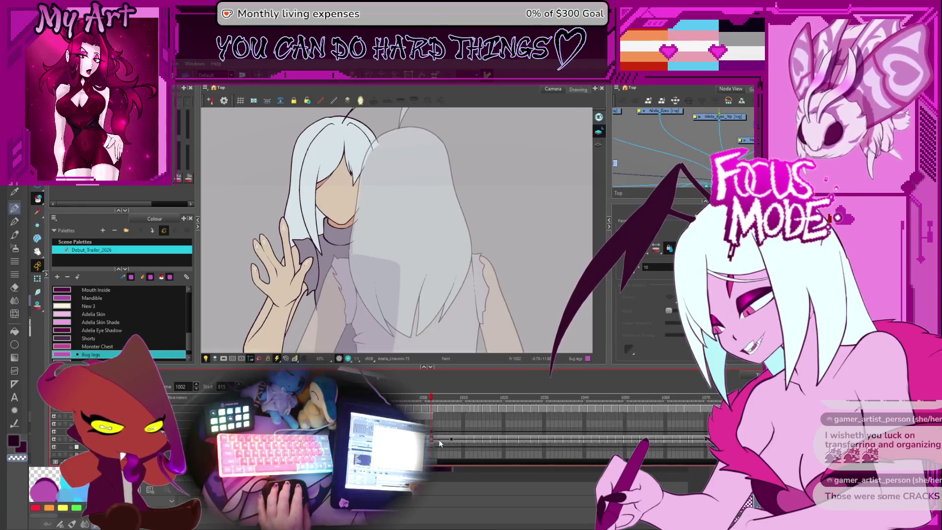
{"action": "left_click", "coordinate": [450, 439]}
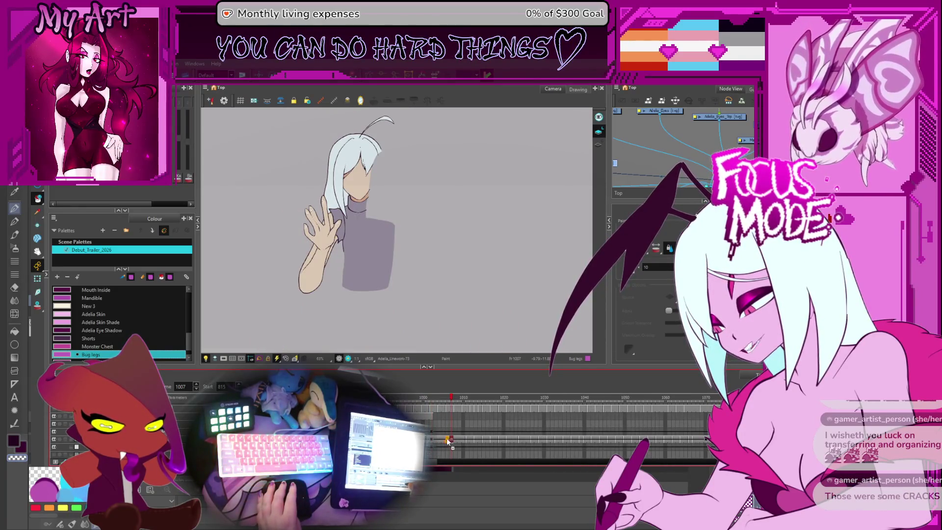
{"action": "left_click", "coordinate": [435, 439]}
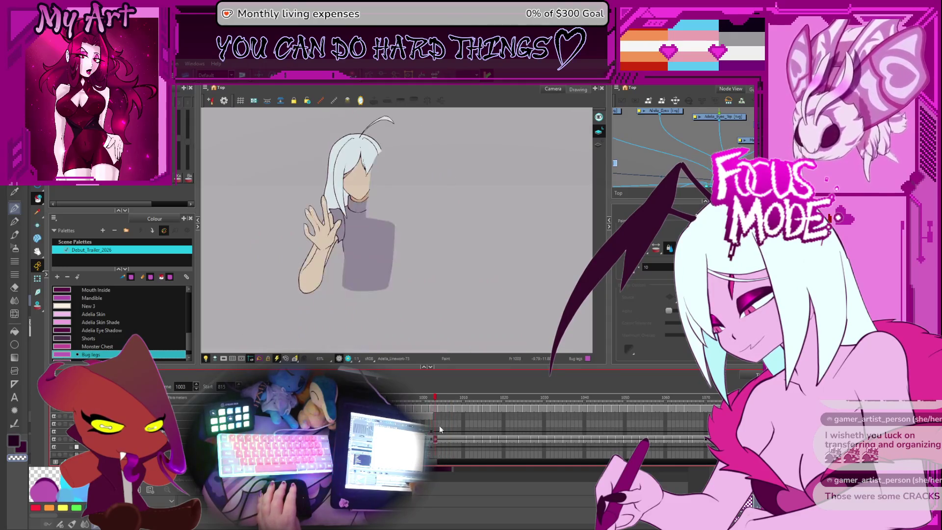
{"action": "left_click", "coordinate": [465, 439]}
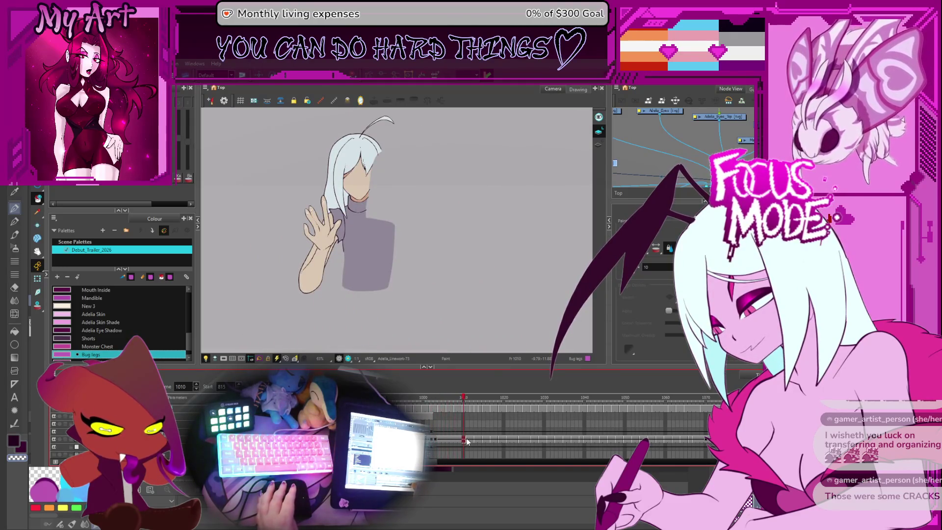
{"action": "scroll", "coordinate": [468, 444], "scroll_direction": "up", "scroll_amount": 2}
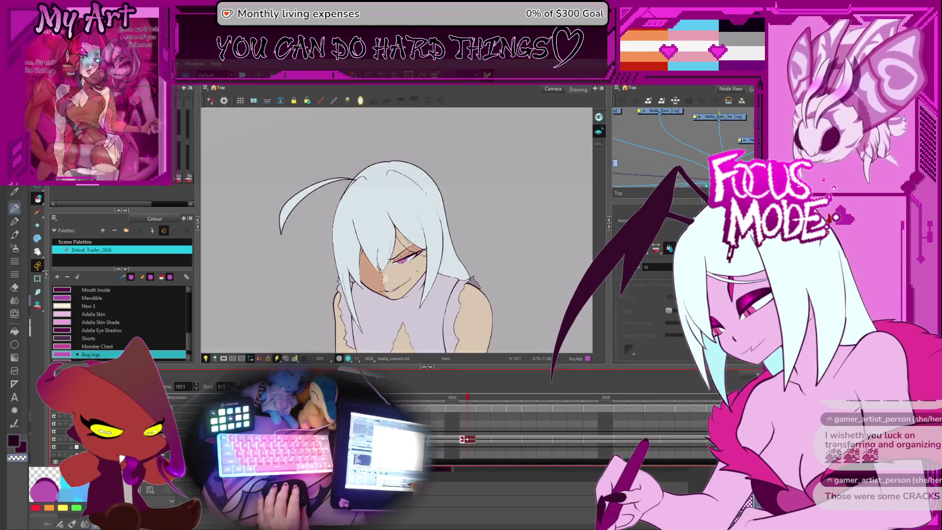
Clear the linework drawing at frame 1003 and replay the animation from there
{"action": "left_click", "coordinate": [345, 440]}
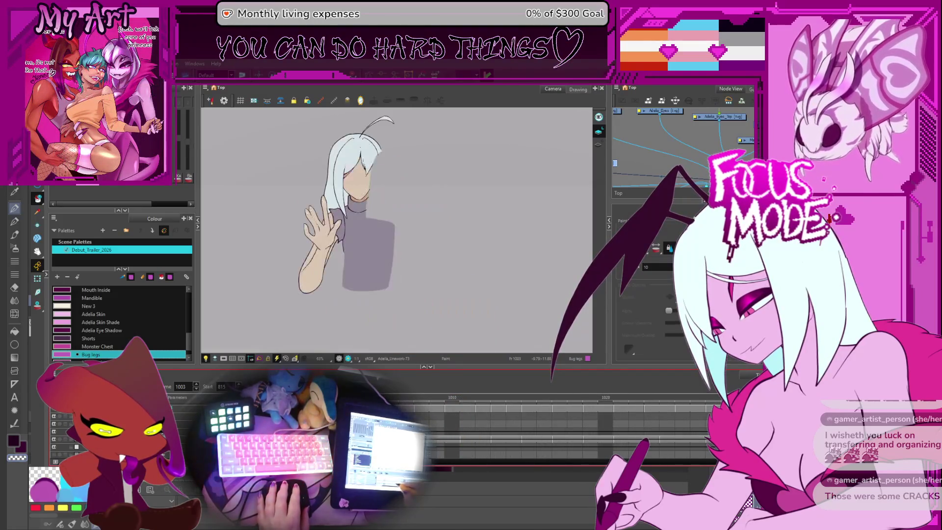
{"action": "key", "text": "Delete"}
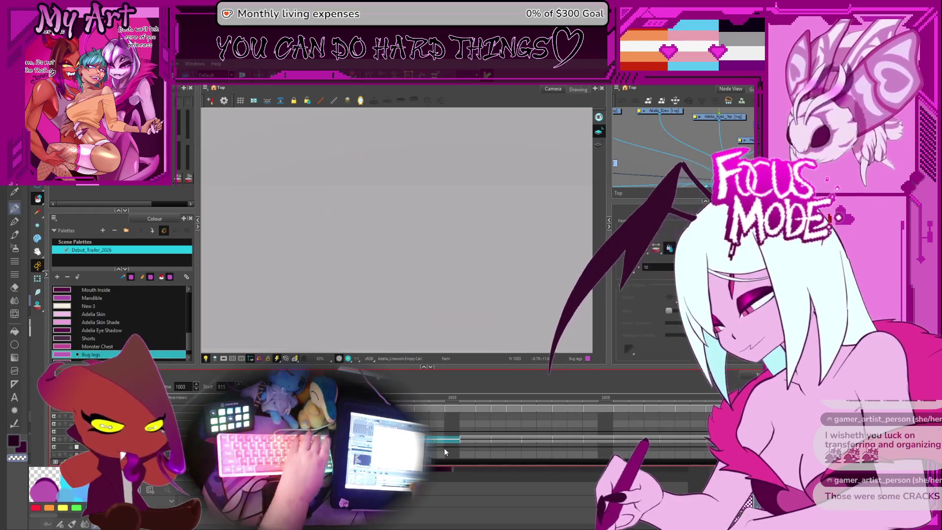
{"action": "scroll", "coordinate": [453, 444], "scroll_direction": "down", "scroll_amount": 5}
{"action": "key", "text": "Return"}
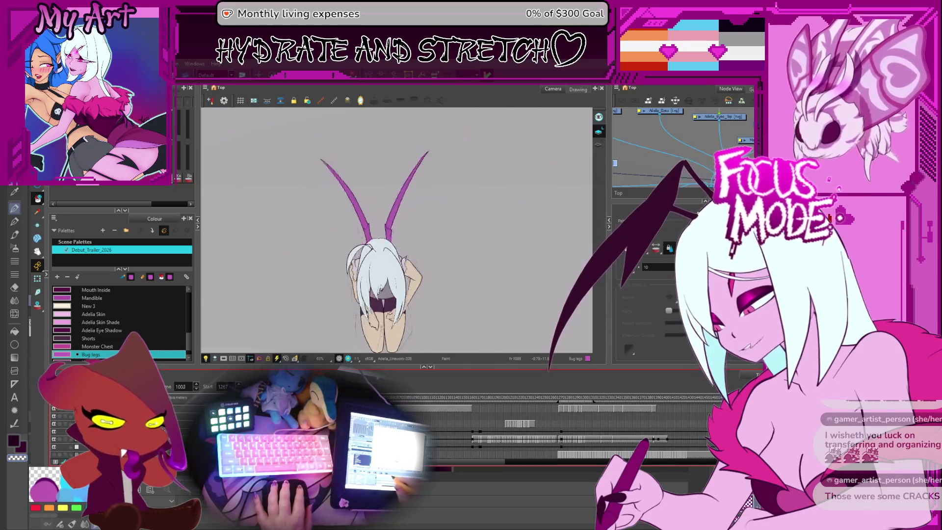
Jump to the grinning close-up near frame 1142 and play that shot from its first frame
{"action": "left_click", "coordinate": [479, 423]}
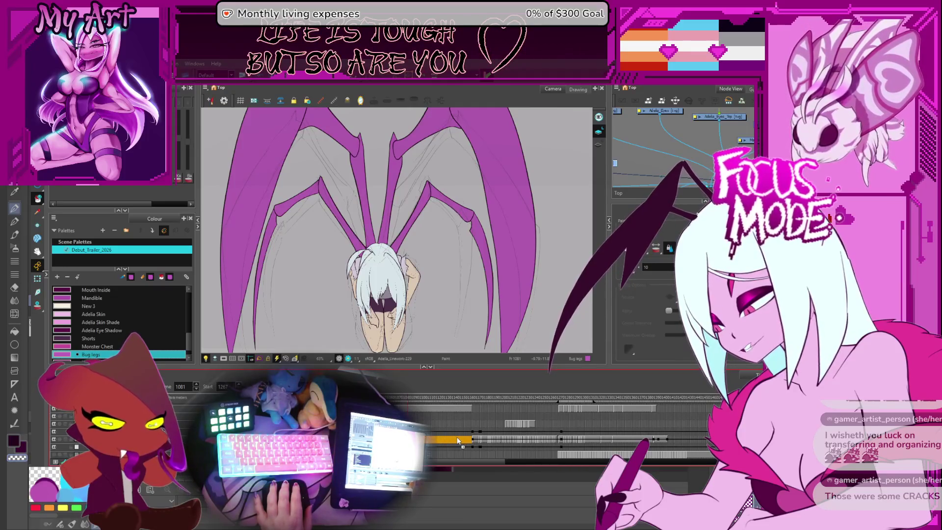
{"action": "left_click", "coordinate": [457, 440]}
{"action": "key", "text": "shift+comma"}
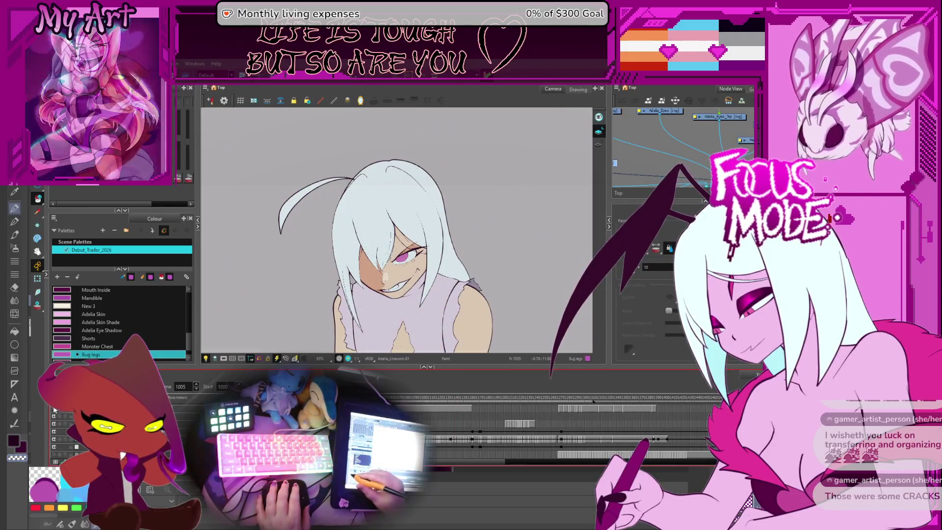
{"action": "key", "text": "Return"}
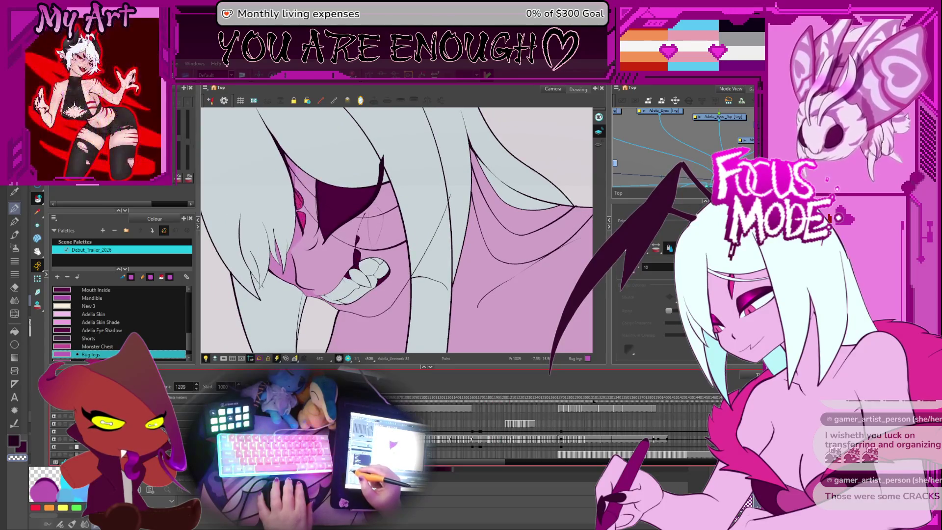
Stop playback and step frame by frame through the full-body pink transformation around frame 1330
{"action": "key", "text": "Return"}
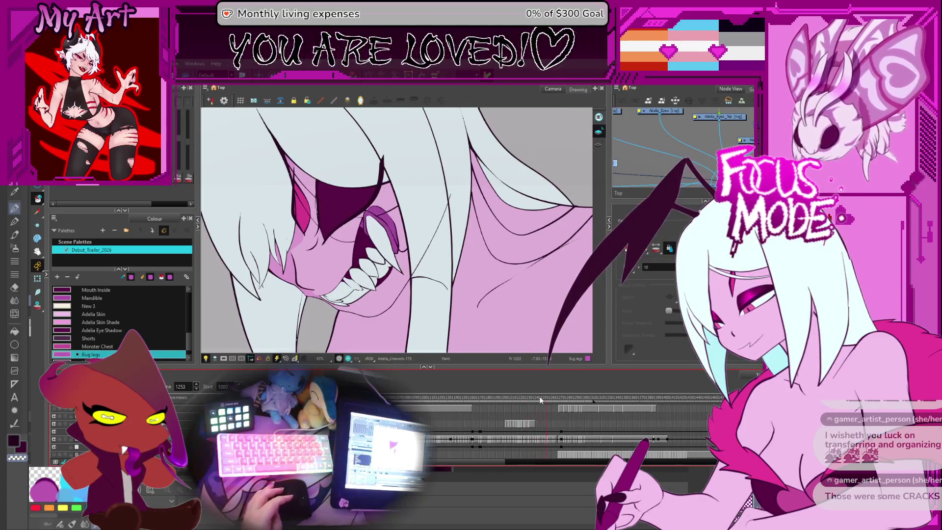
{"action": "key", "text": "comma"}
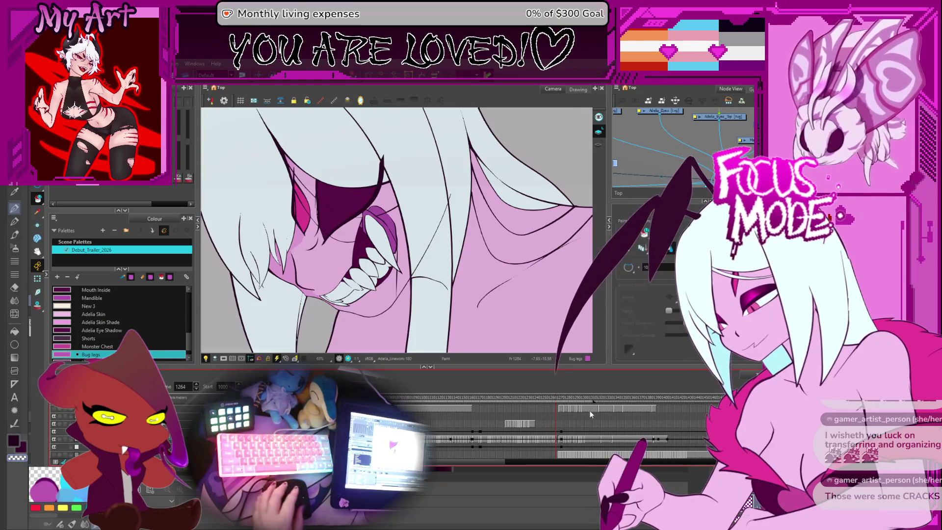
{"action": "left_click", "coordinate": [610, 407]}
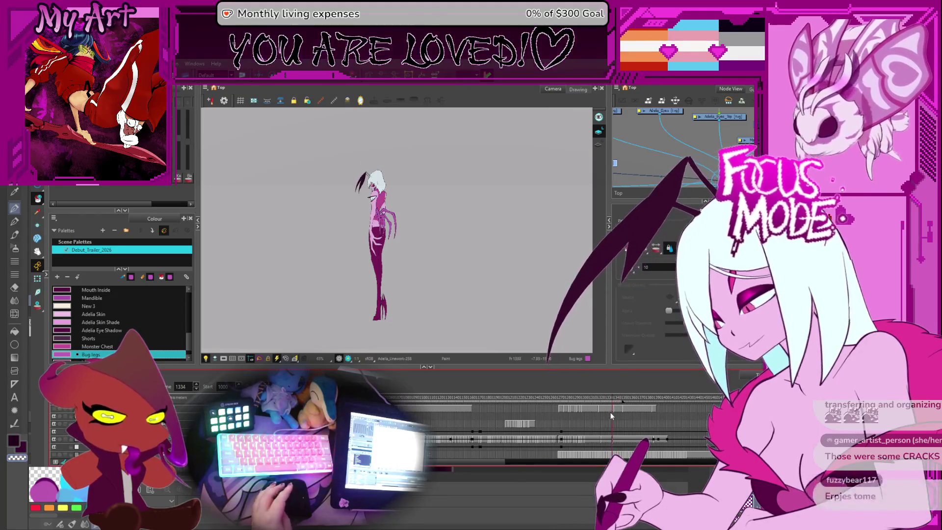
{"action": "key", "text": "period"}
{"action": "key", "text": "period"}
{"action": "key", "text": "period"}
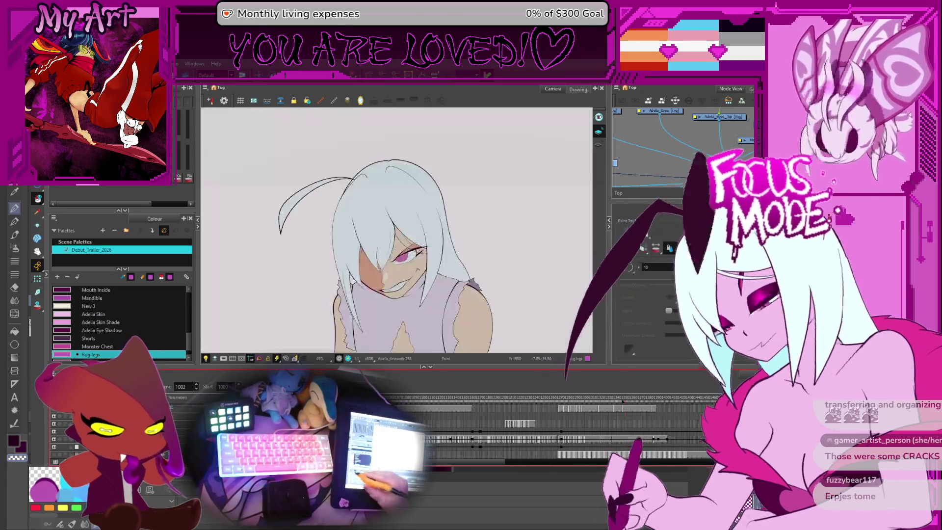
Run playback through the transformation and halt on frame 1047, showing the pink pupil
{"action": "key", "text": "Return"}
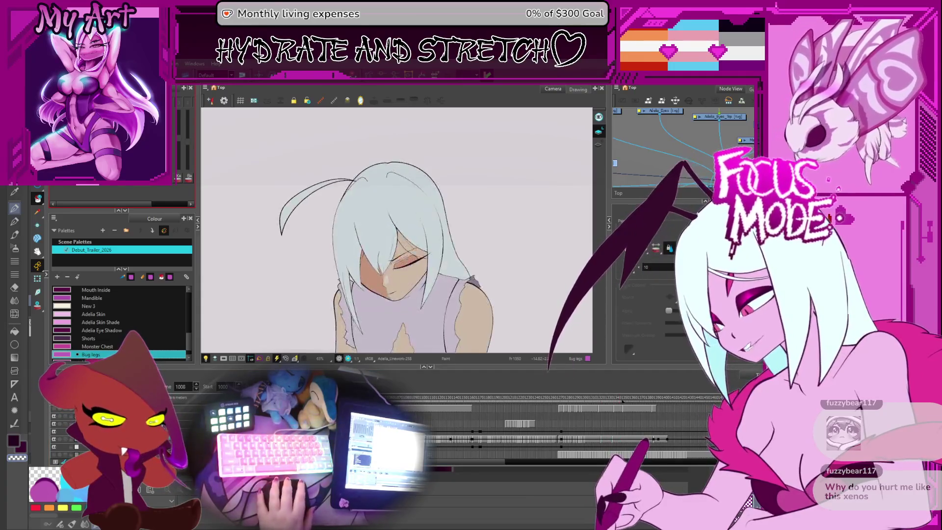
{"action": "key", "text": "Return"}
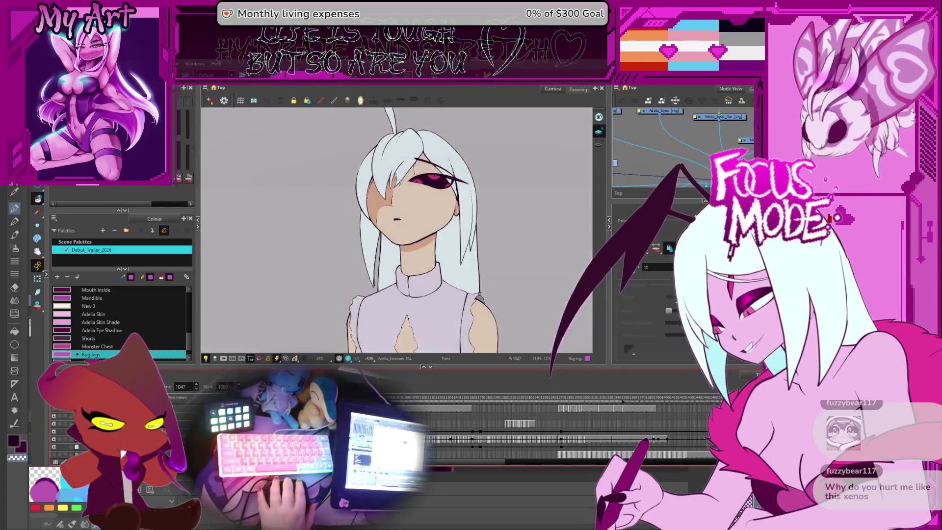